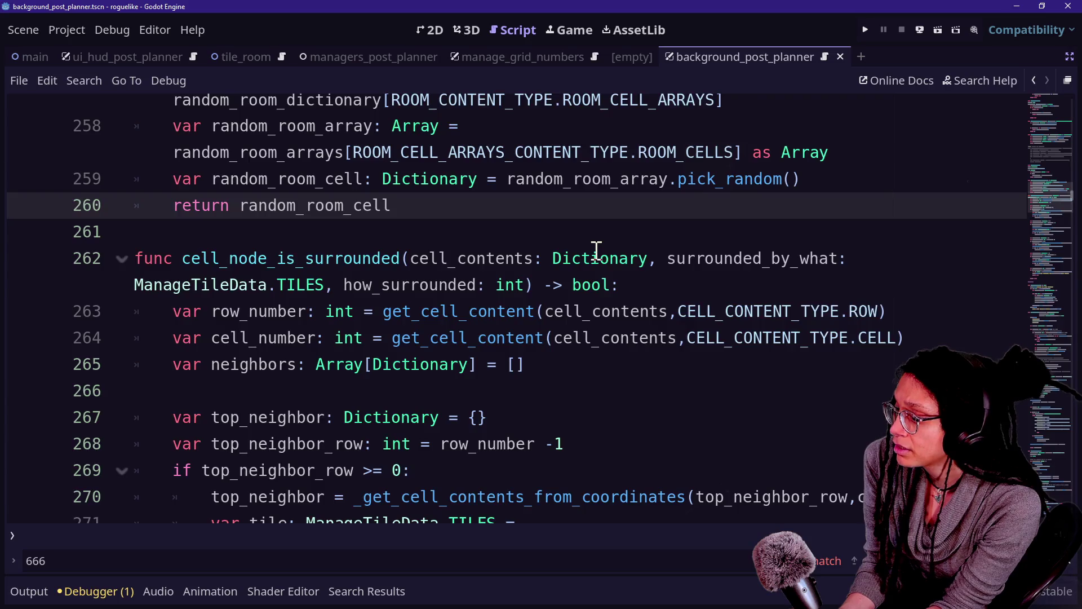
# Read through the background_post_planner level-array and tile-generation code, then restore the editor docks.
pyautogui.click(385, 372)
pyautogui.click(397, 394)
pyautogui.scroll(-4, 404, 394)
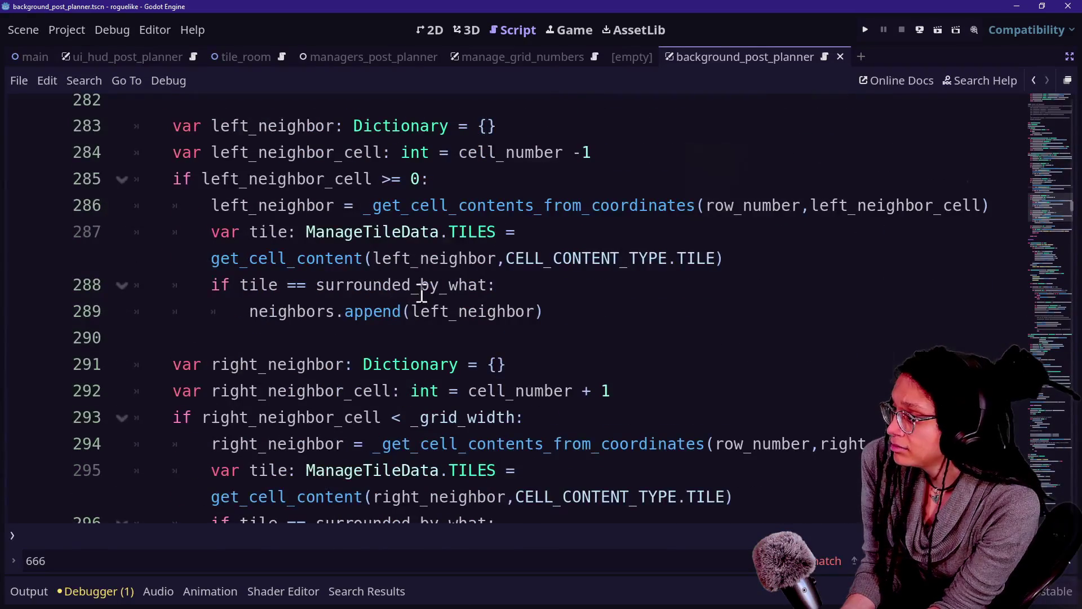
pyautogui.scroll(-5, 435, 384)
pyautogui.scroll(-2, 435, 382)
pyautogui.scroll(-2, 435, 382)
pyautogui.scroll(-4, 436, 381)
pyautogui.scroll(-1, 436, 381)
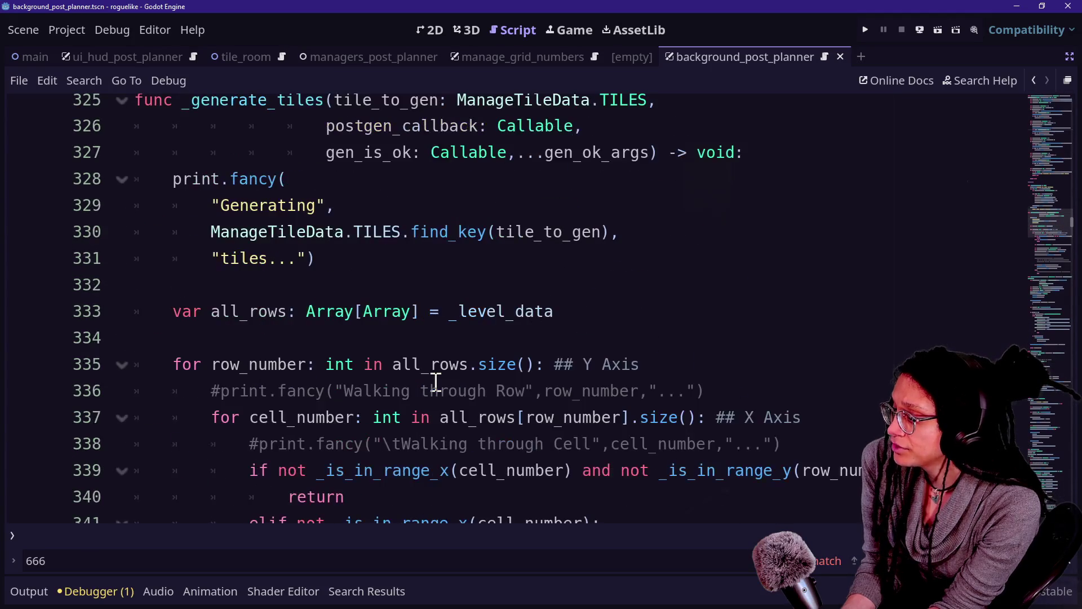
pyautogui.scroll(-4, 435, 381)
pyautogui.scroll(-7, 436, 382)
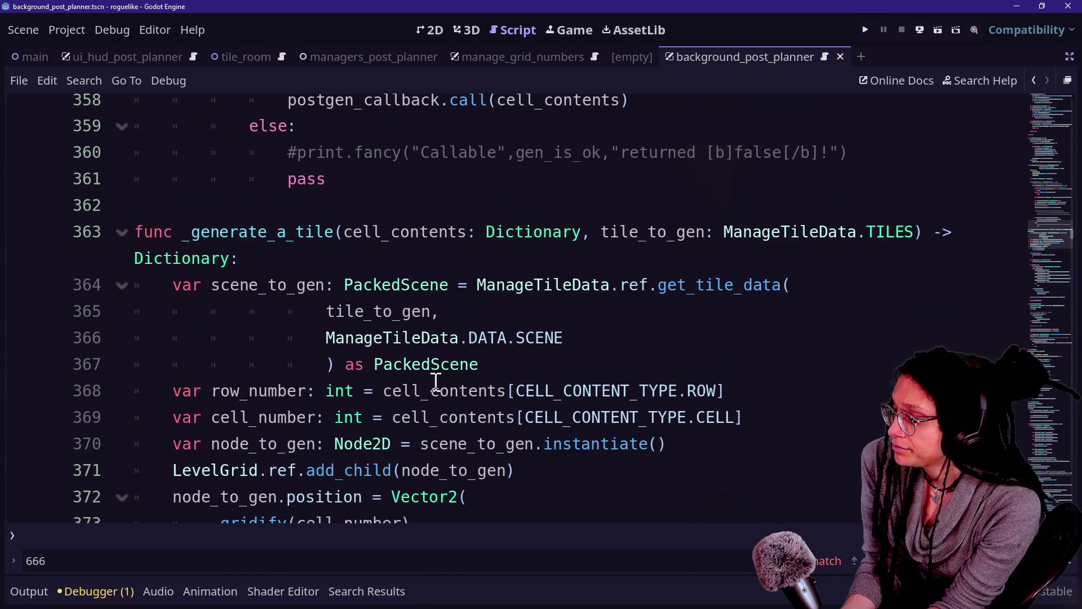
pyautogui.scroll(-3, 435, 382)
pyautogui.scroll(-10, 436, 382)
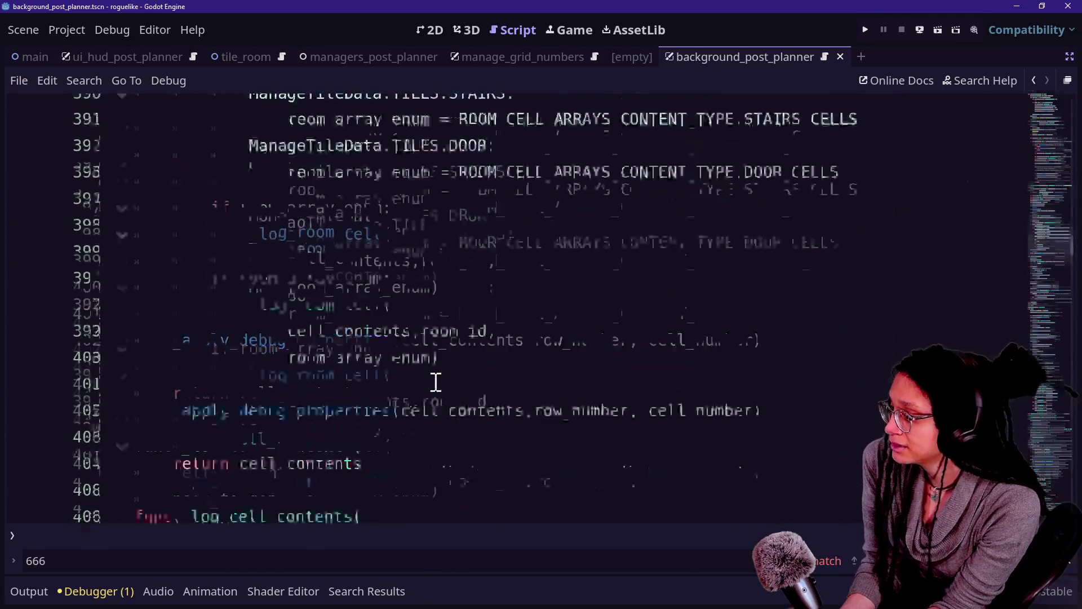
pyautogui.scroll(3, 435, 381)
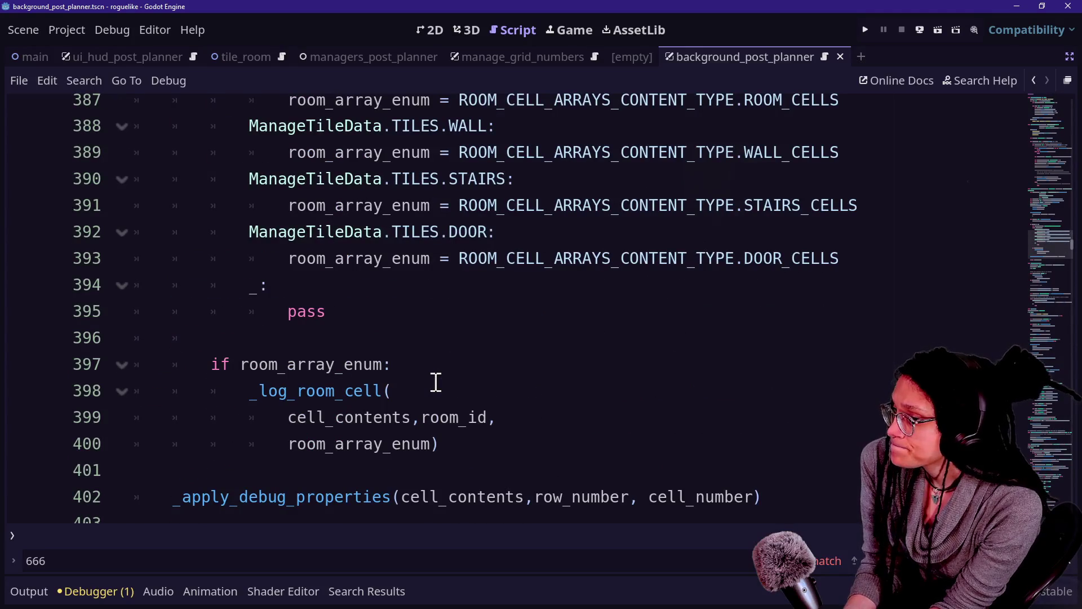
pyautogui.click(1069, 56)
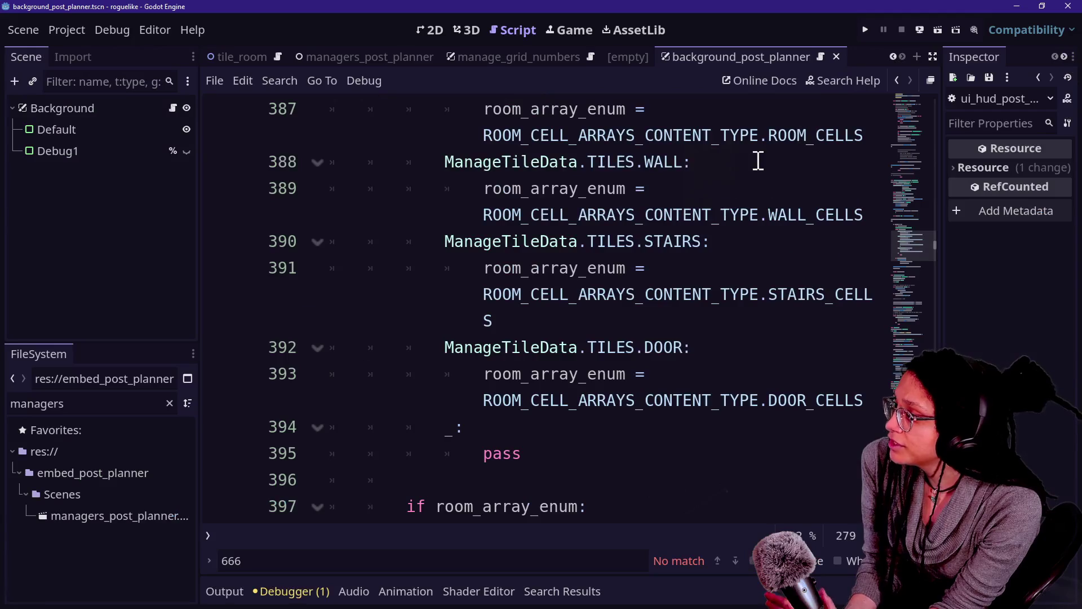
# Close the background_post_planner scene and open the Managers sub-scene from main.
pyautogui.scroll(2, 481, 56)
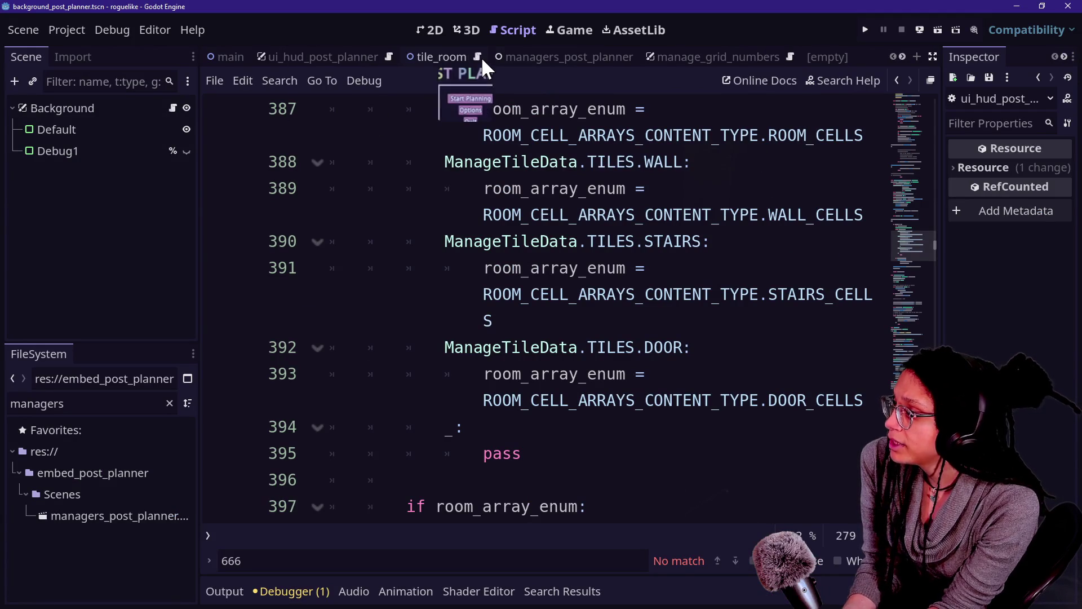
pyautogui.scroll(-2, 394, 54)
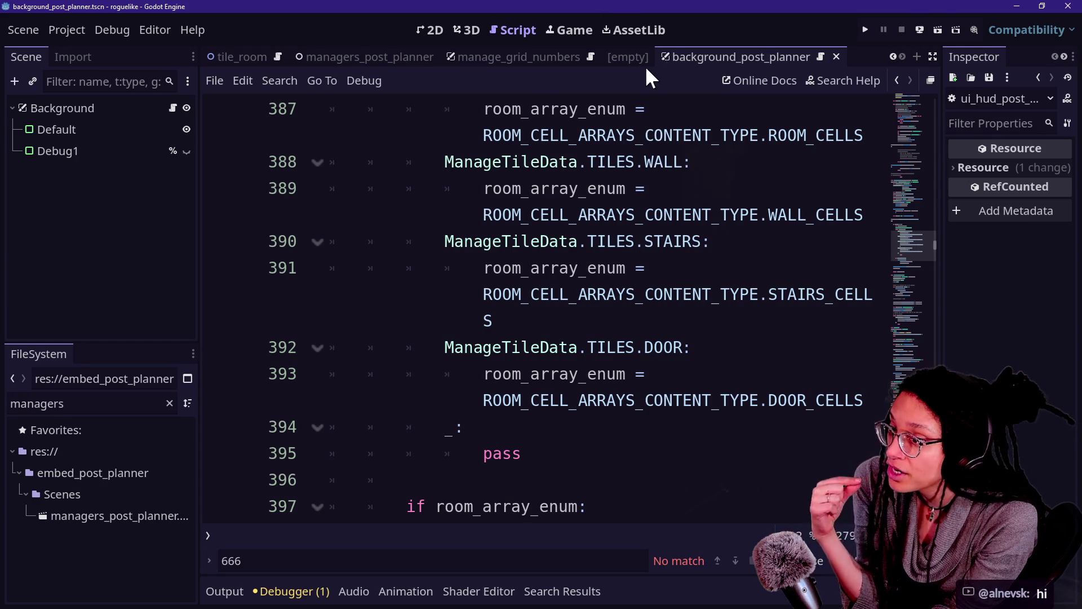
pyautogui.middleClick(673, 54)
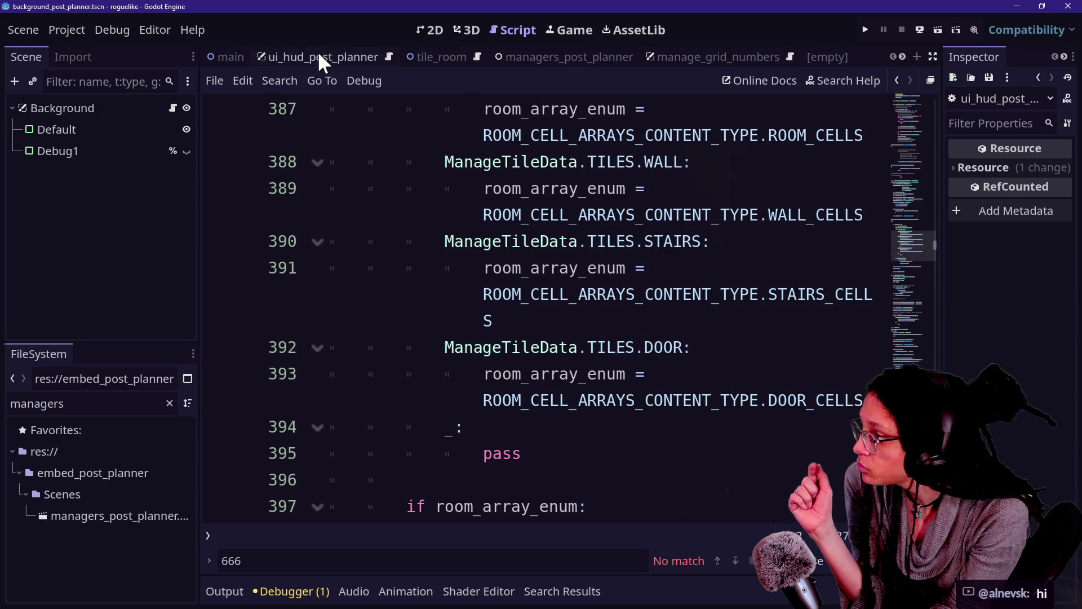
pyautogui.click(217, 59)
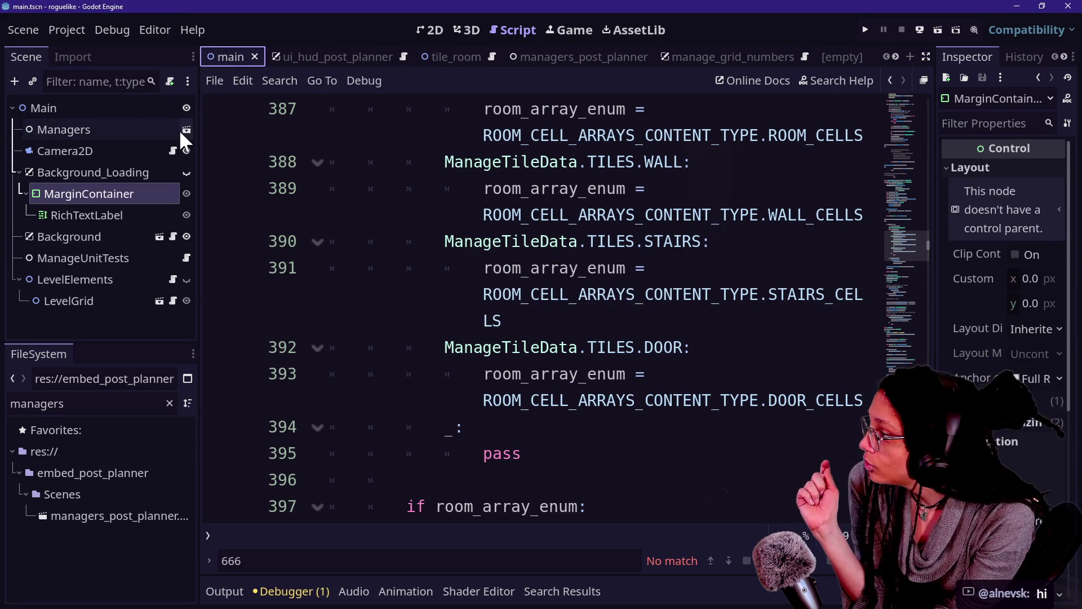
pyautogui.click(181, 128)
# Move ManageTileData above ManageLevel in the Managers scene and run the game.
pyautogui.scroll(2, 150, 165)
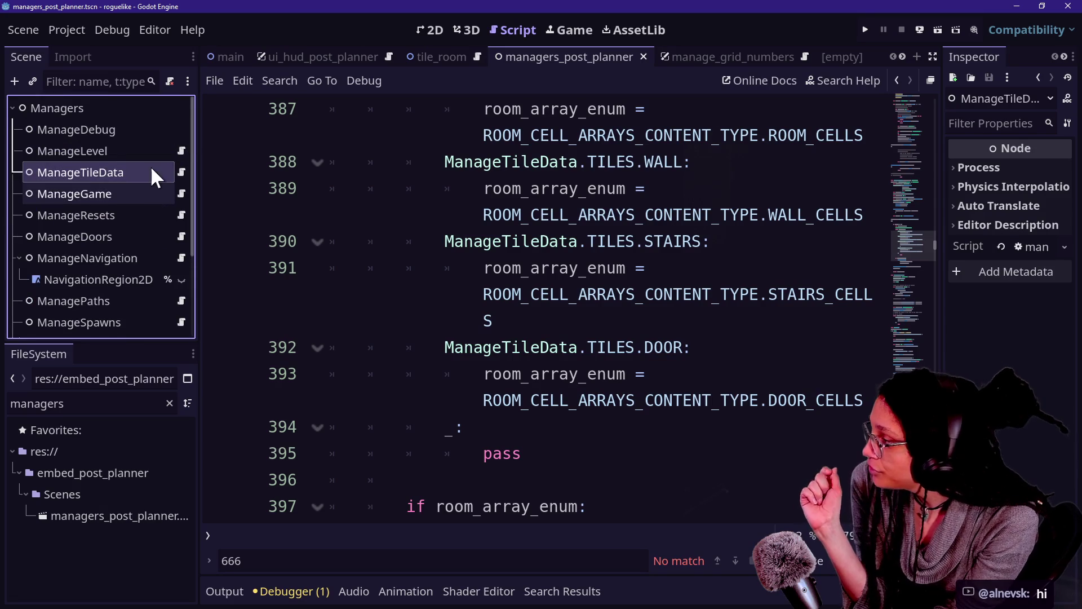
pyautogui.click(154, 197)
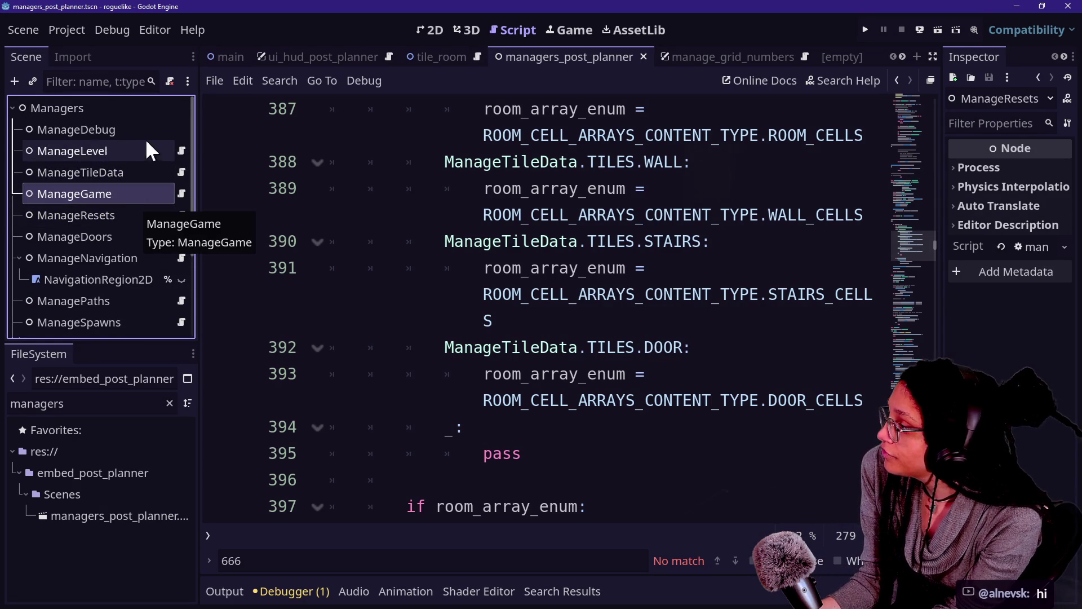
pyautogui.moveTo(128, 170)
pyautogui.mouseDown()
pyautogui.moveTo(116, 172)
pyautogui.moveTo(136, 142)
pyautogui.mouseUp()
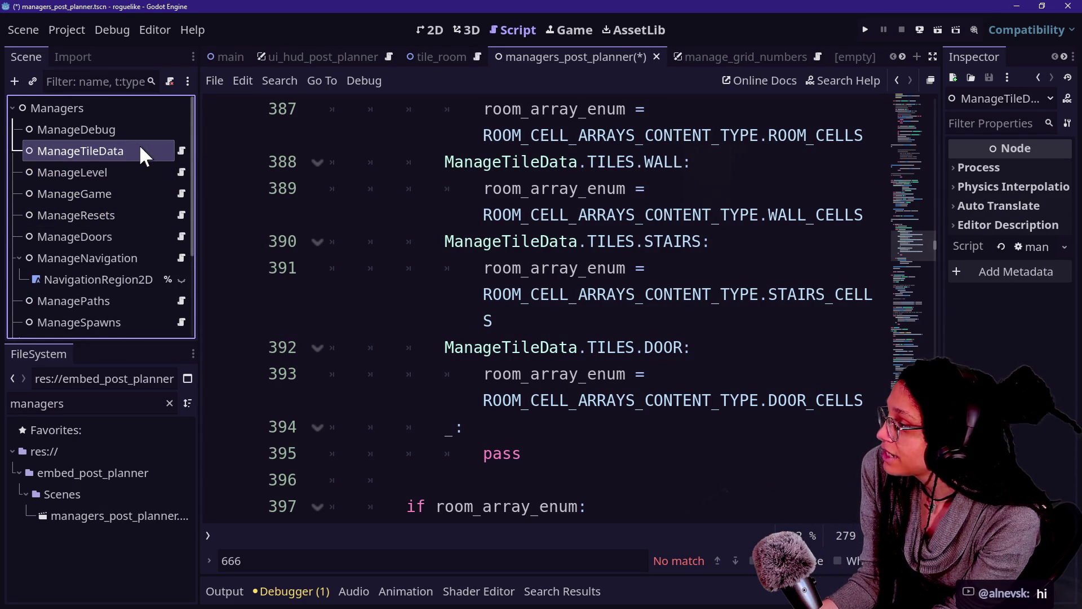
pyautogui.click(870, 31)
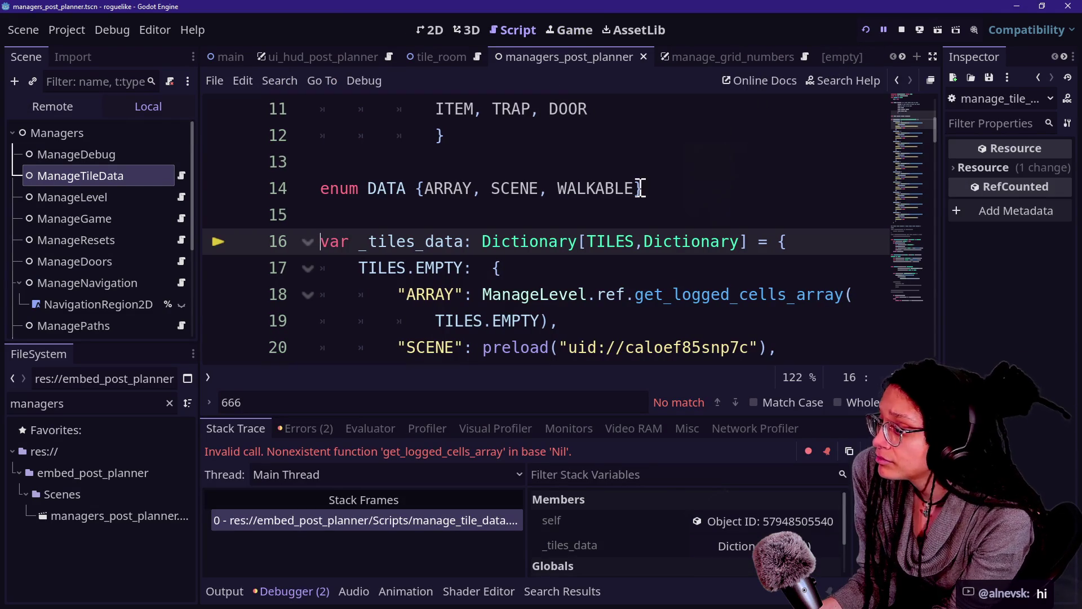
# Inspect the _tiles_data and ManageLevel lines behind the Nil error in manage_tile_data.gd.
pyautogui.click(618, 216)
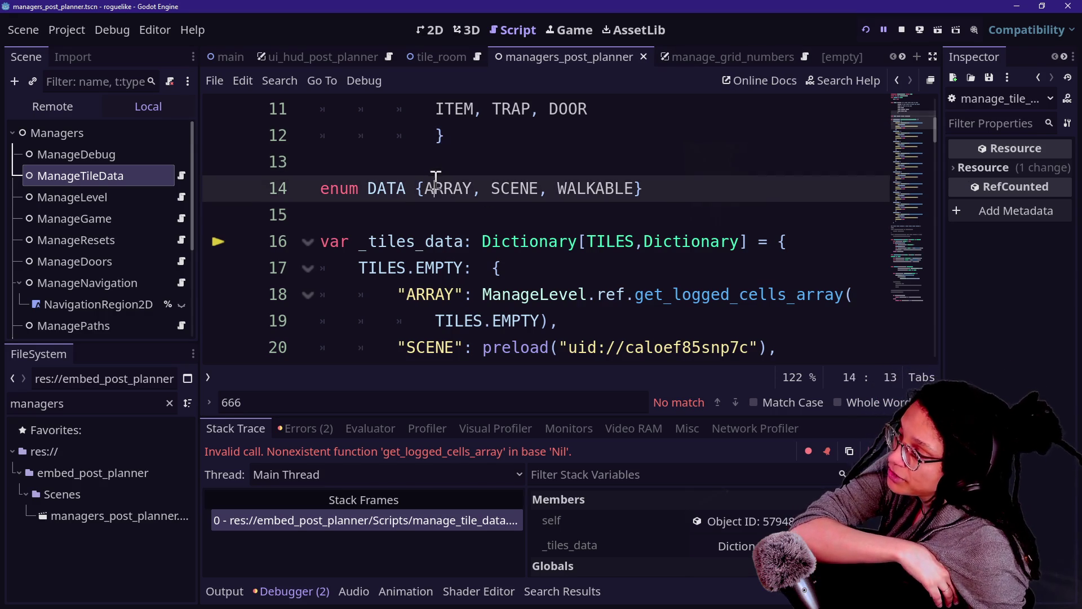
pyautogui.click(500, 241)
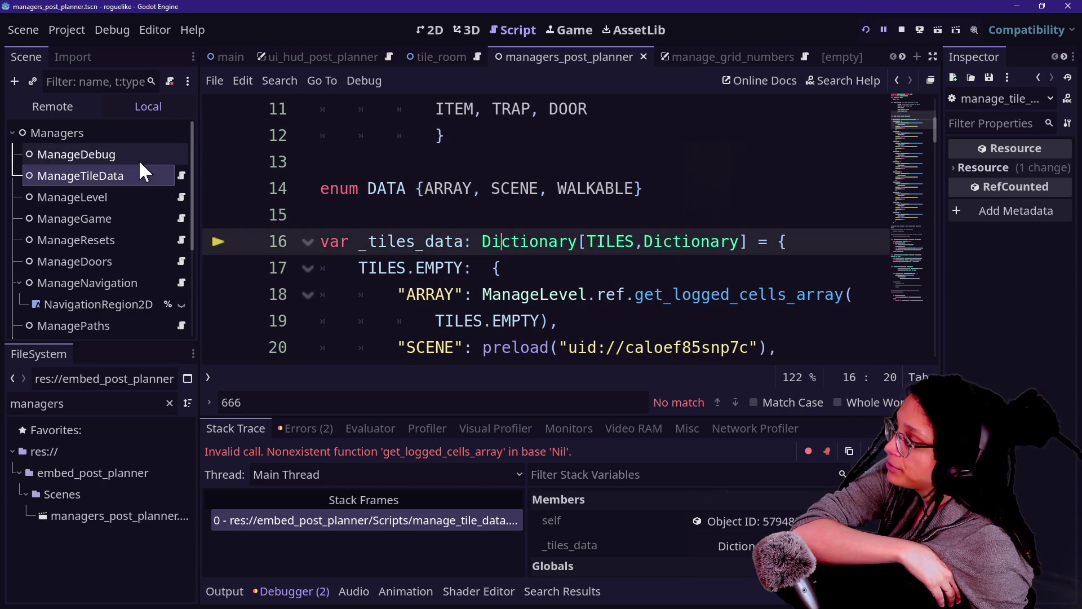
pyautogui.click(486, 223)
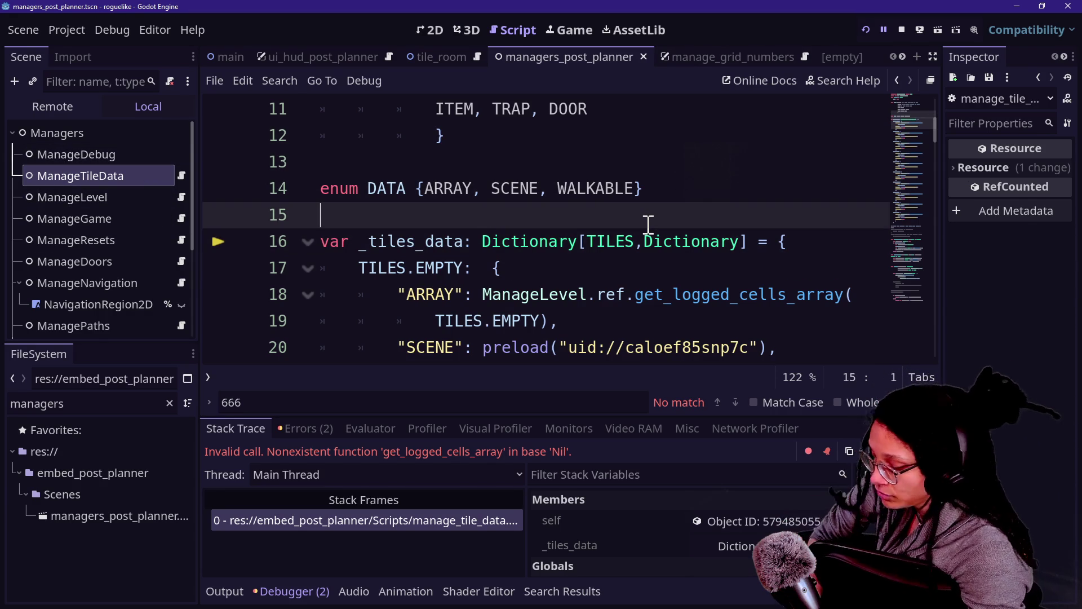
pyautogui.hotkey('ctrl', 'shift', 'F11')
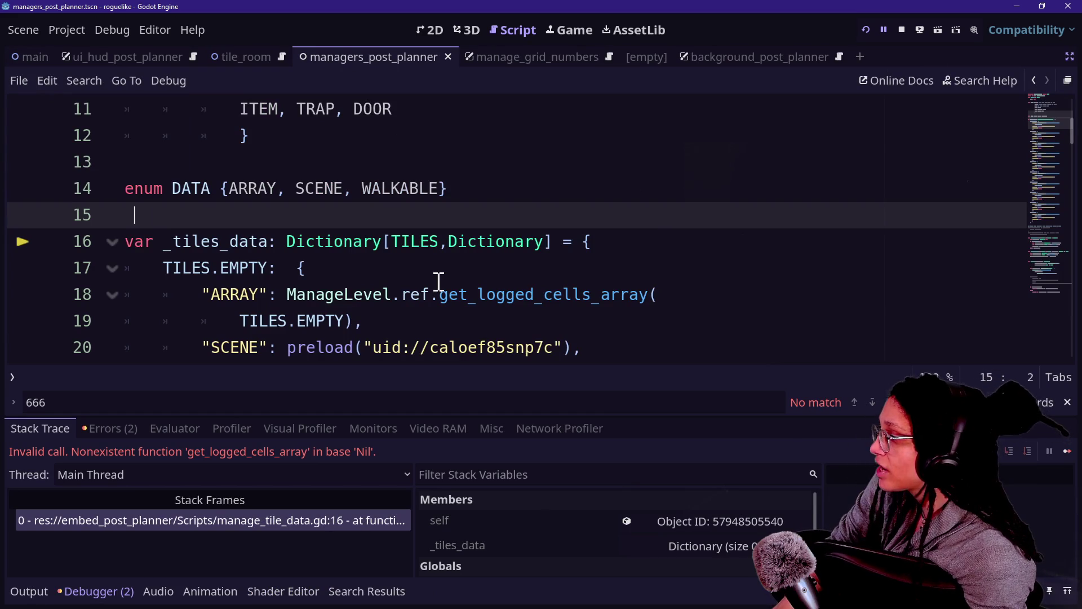
pyautogui.click(382, 293)
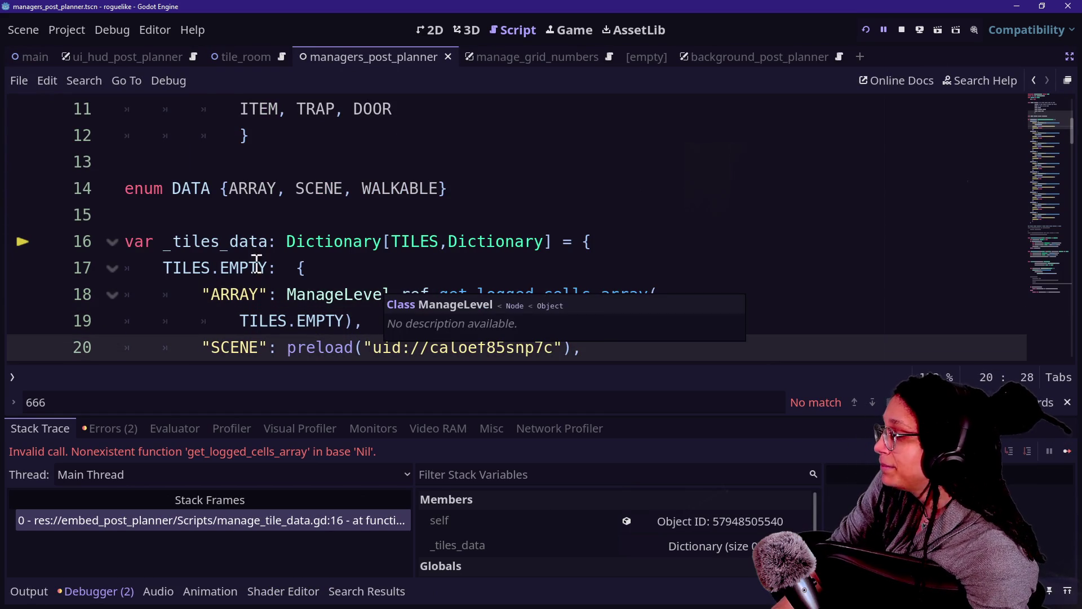
pyautogui.moveTo(230, 293); pyautogui.dragTo(363, 295)
pyautogui.click(393, 299)
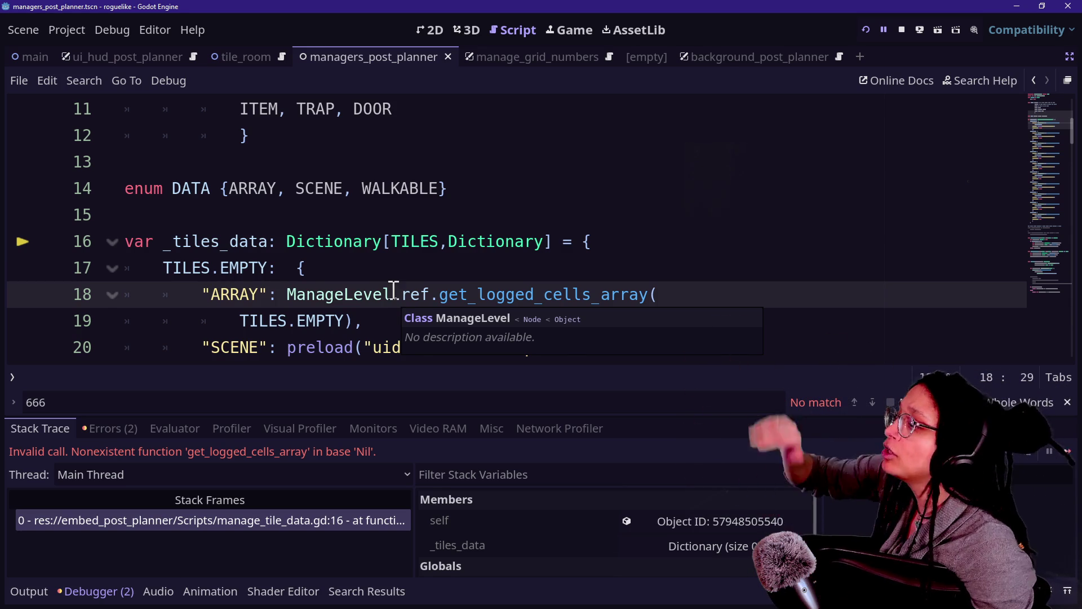
pyautogui.click(379, 269)
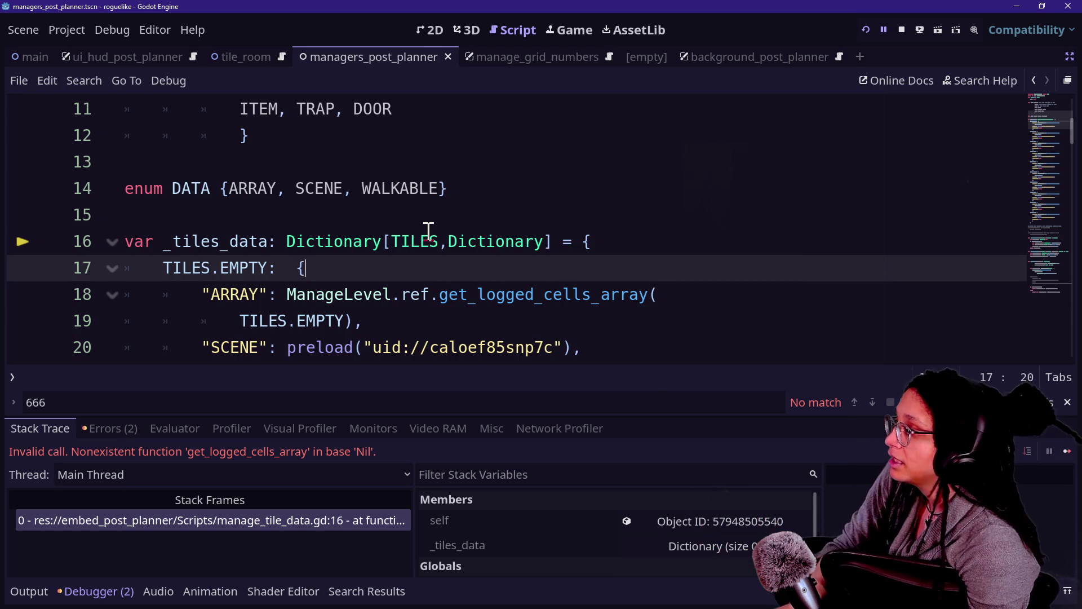
pyautogui.hotkey('ctrl', 'shift', 'F11')
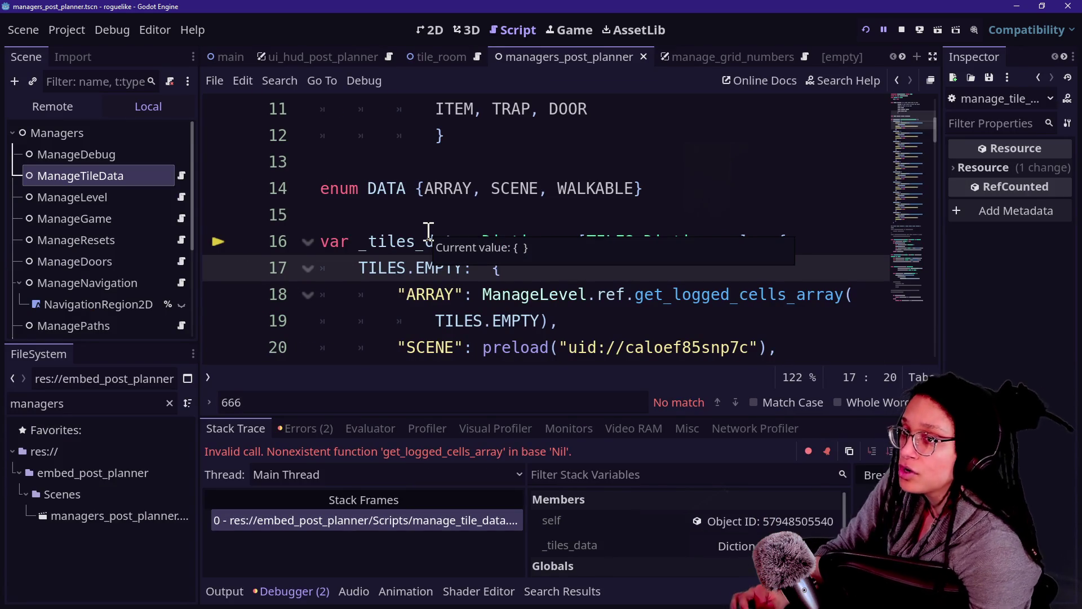
# Put ManageTileData back below ManageLevel and select the Managers root node.
pyautogui.moveTo(131, 178); pyautogui.dragTo(136, 205)
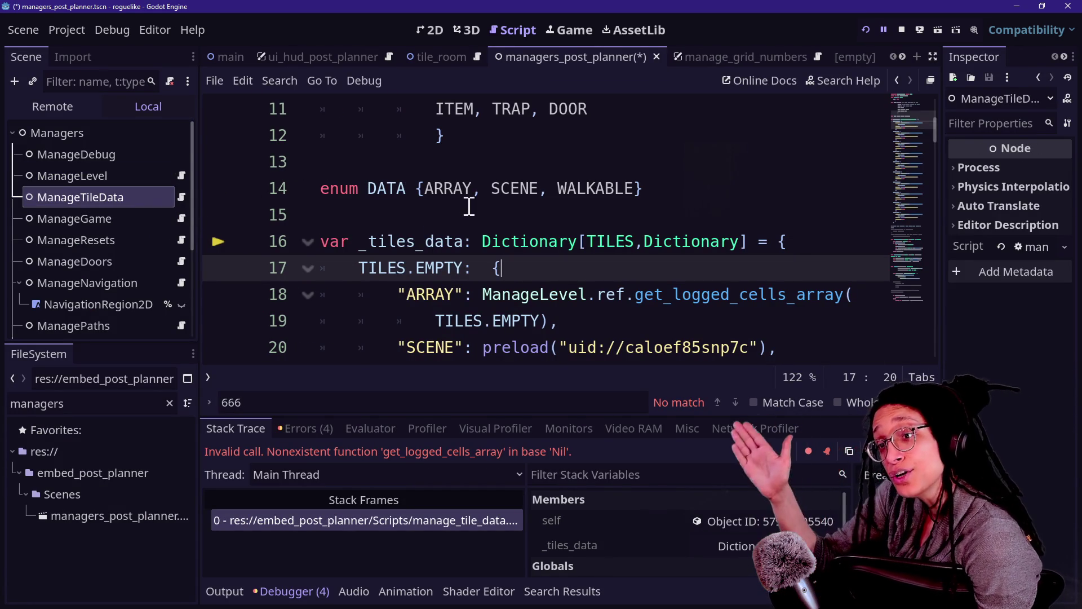
pyautogui.click(494, 237)
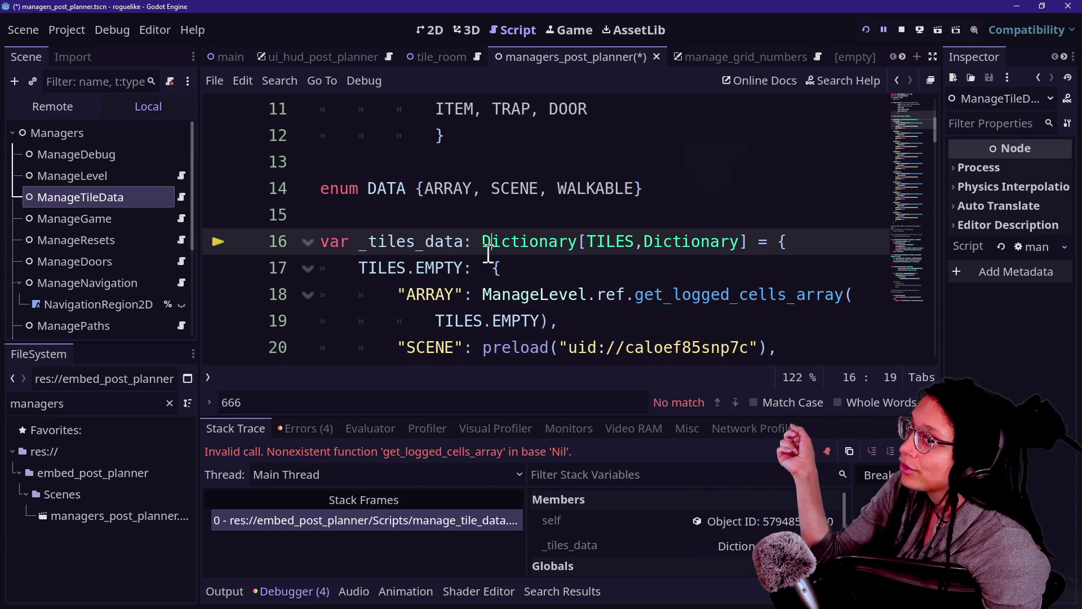
pyautogui.moveTo(488, 254)
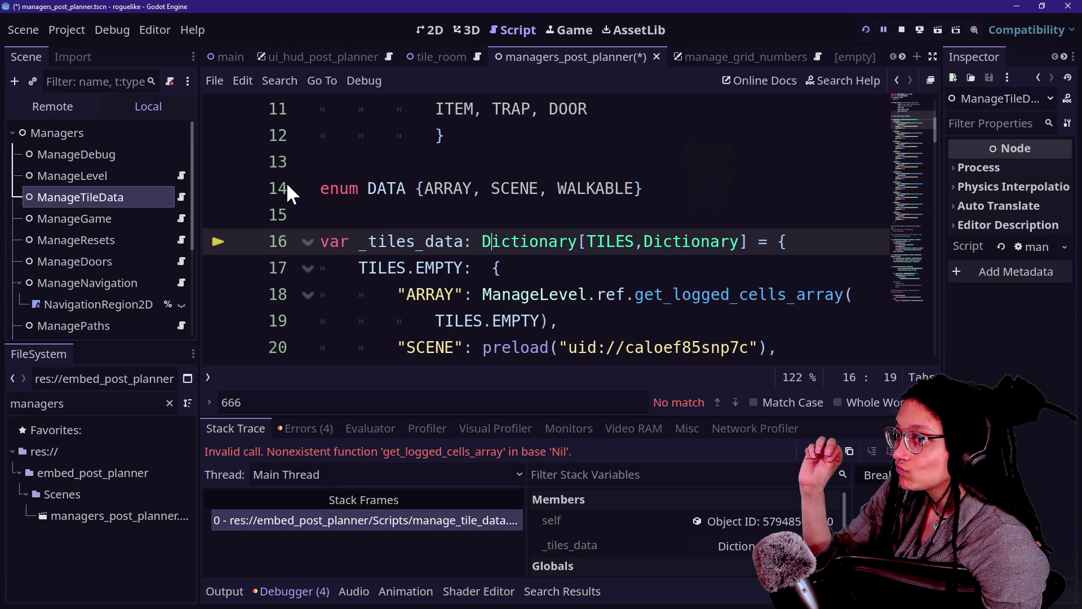
pyautogui.click(32, 138)
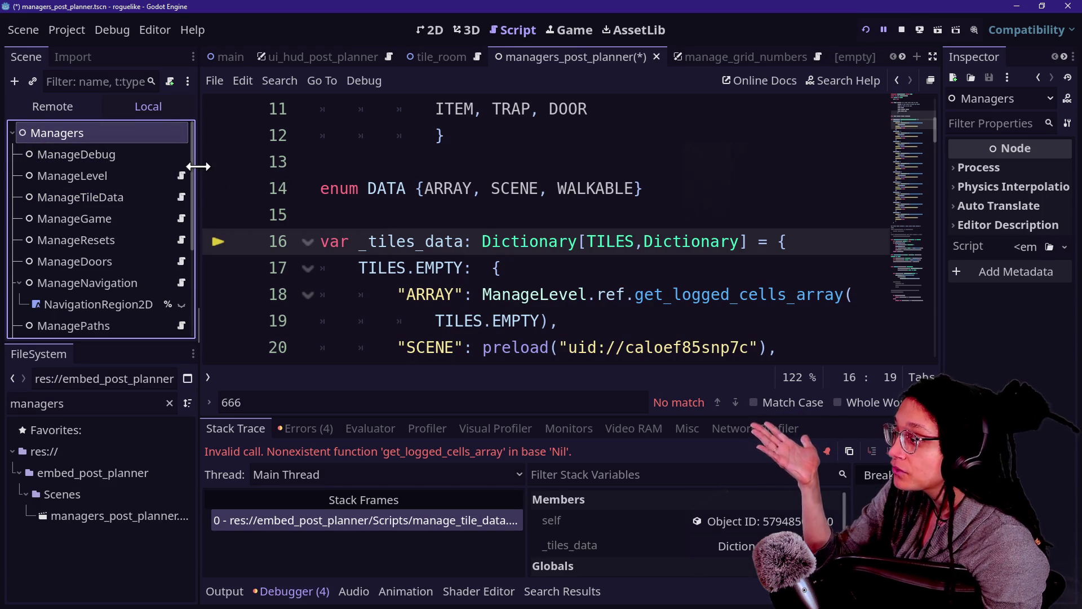
# Add a plain Node child under Managers.
pyautogui.rightClick(130, 134)
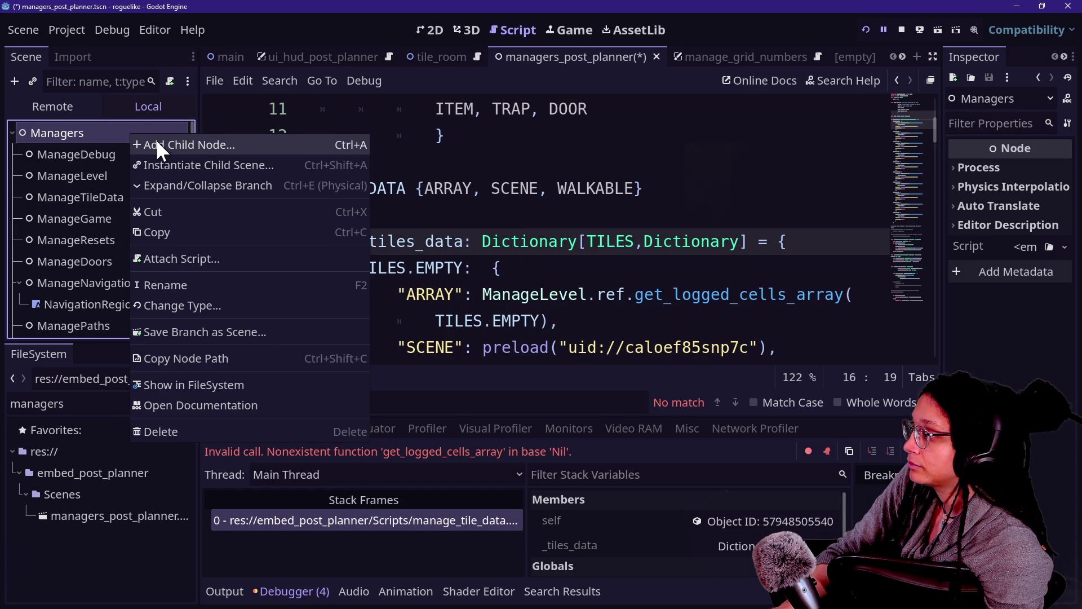
pyautogui.keyDown('shift'); pyautogui.click(470, 158); pyautogui.keyUp('shift')
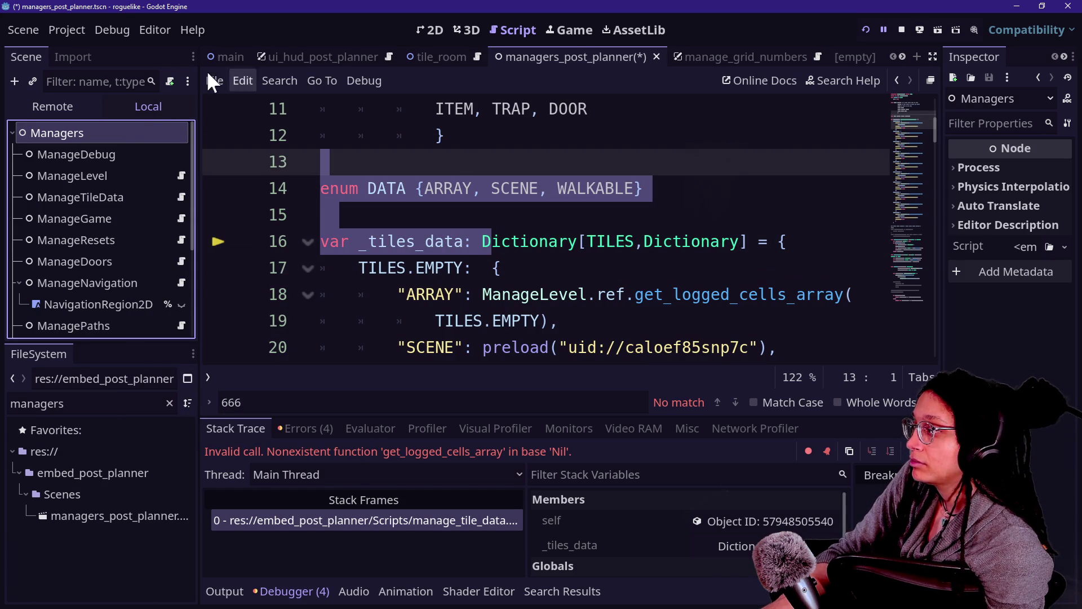
pyautogui.rightClick(114, 128)
pyautogui.press('Escape')
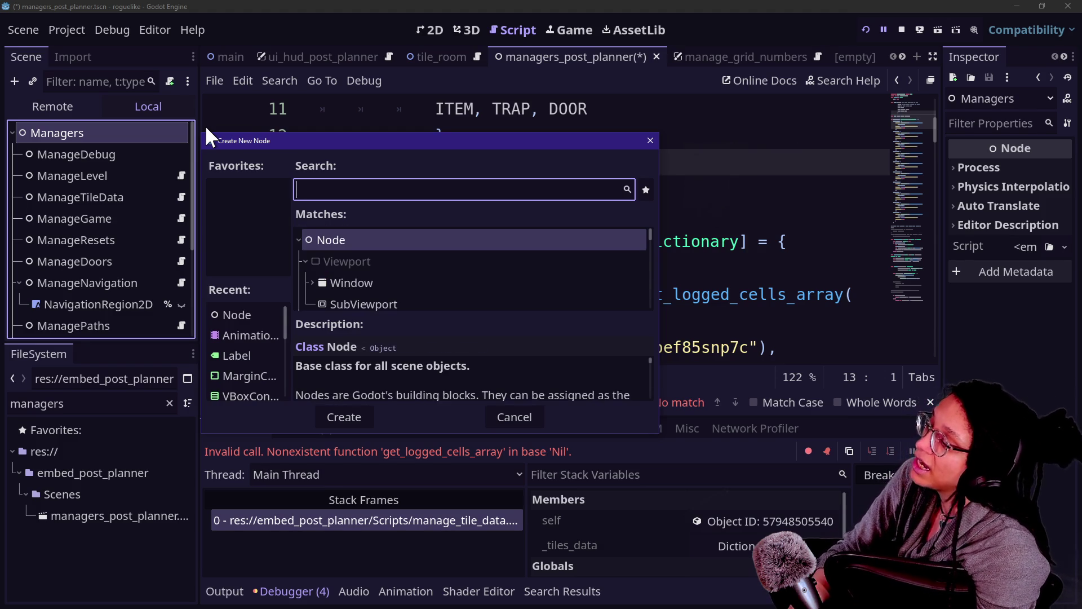
pyautogui.write('n')
pyautogui.press('BackSpace')
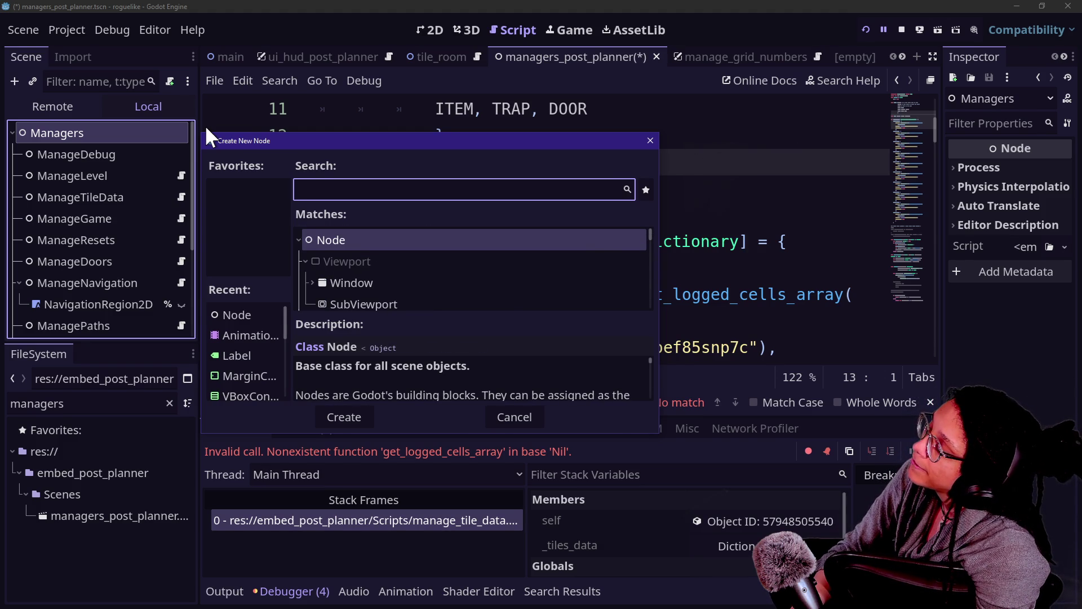
pyautogui.press('Return')
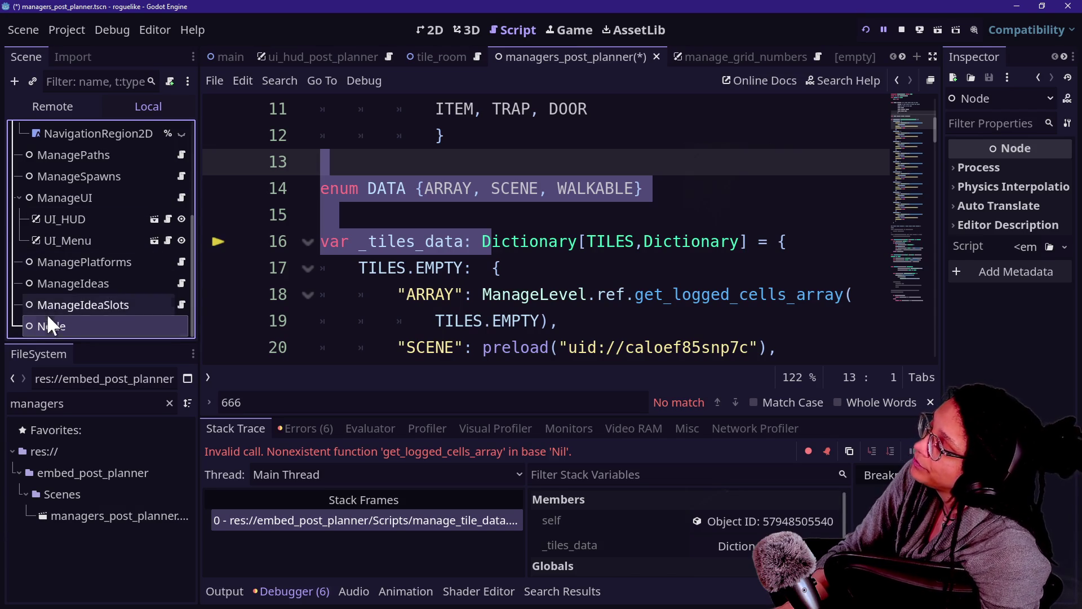
# Rename the node ManageEnums and make it the first child, ahead of ManageDebug.
pyautogui.doubleClick(58, 329)
pyautogui.write('Manage')
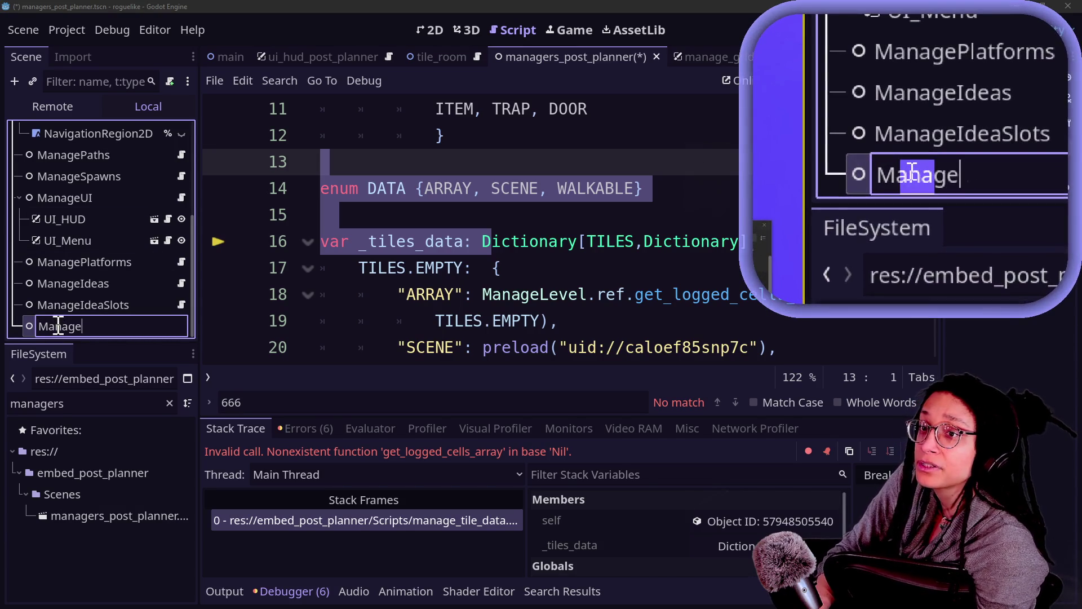
pyautogui.write('Enums')
pyautogui.press('Return')
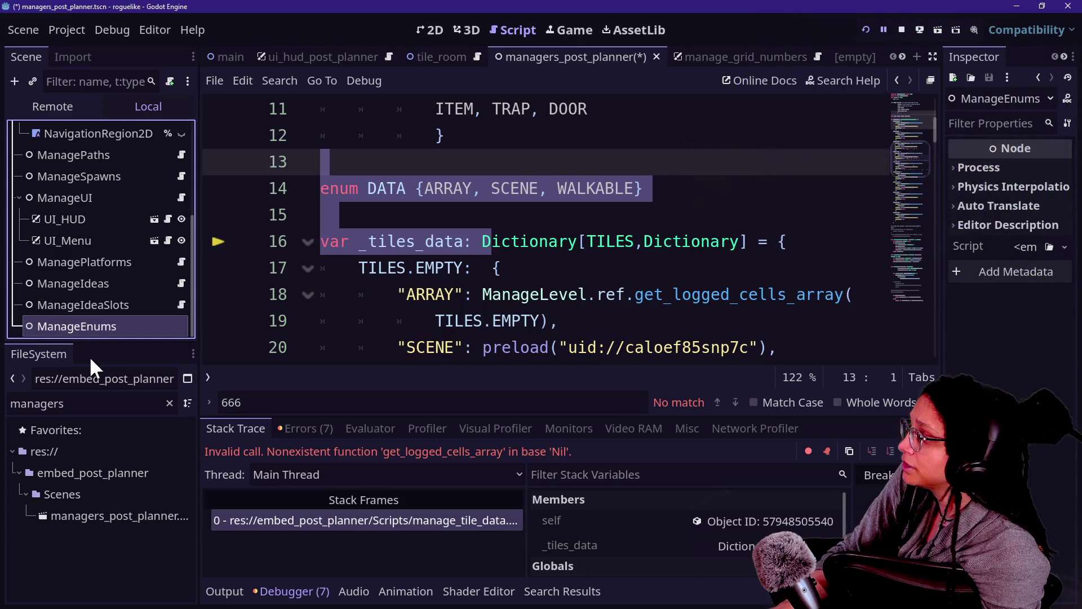
pyautogui.moveTo(82, 319)
pyautogui.mouseDown()
pyautogui.moveTo(109, 113)
pyautogui.moveTo(107, 145)
pyautogui.mouseUp()
pyautogui.click(437, 162)
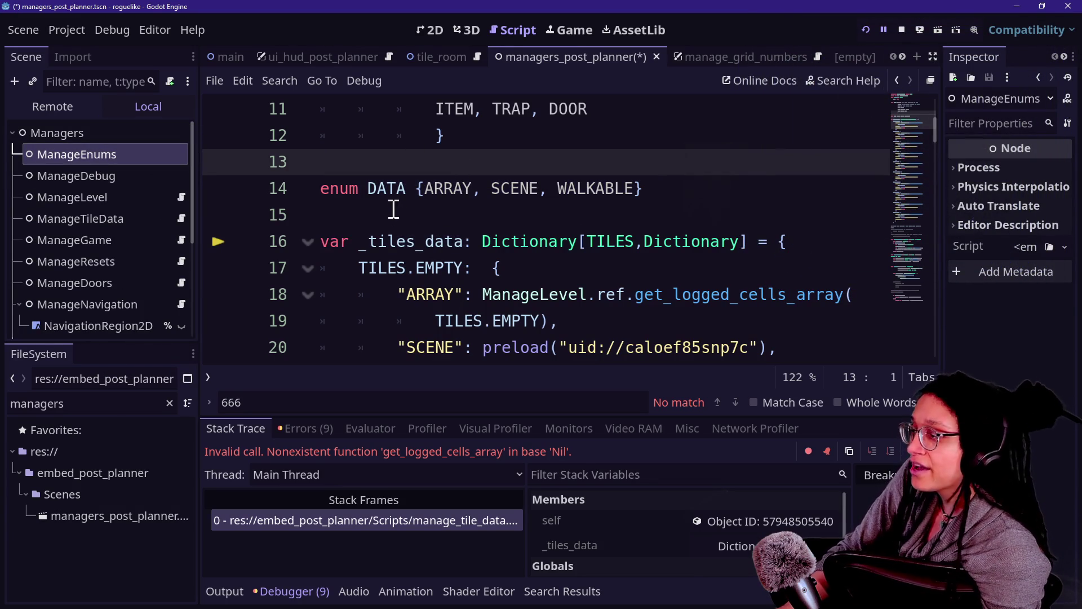
# Cut the TILES enum (lines 6–12) out of the ManageTileData script.
pyautogui.click(103, 197)
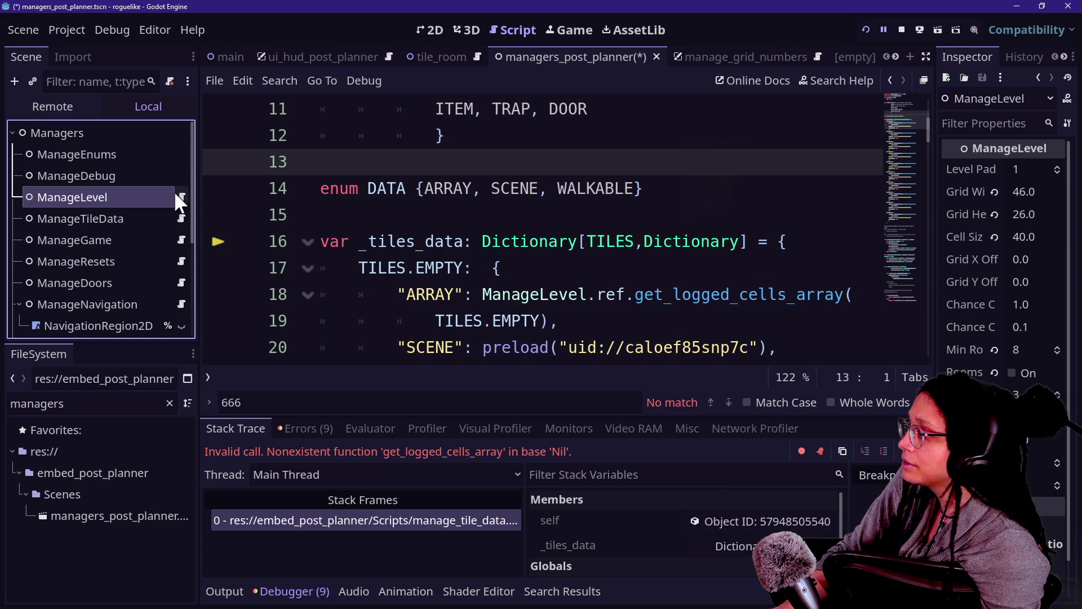
pyautogui.click(185, 218)
pyautogui.click(184, 218)
pyautogui.scroll(2, 564, 189)
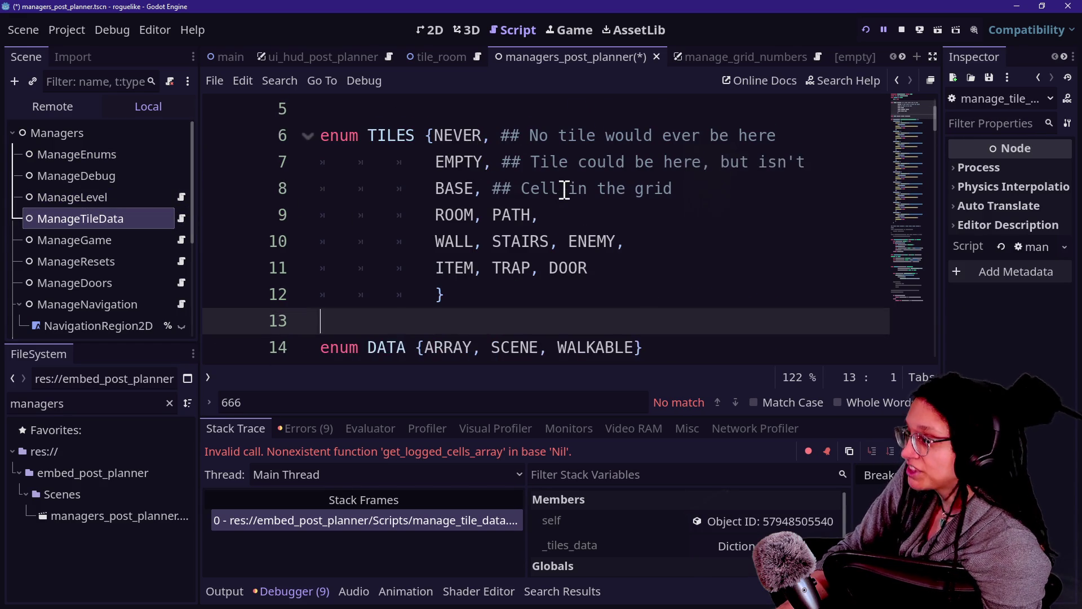
pyautogui.moveTo(507, 270); pyautogui.dragTo(229, 136)
pyautogui.click(570, 269)
pyautogui.moveTo(490, 307); pyautogui.dragTo(319, 135)
pyautogui.hotkey('ctrl', 'c')
pyautogui.press('Delete')
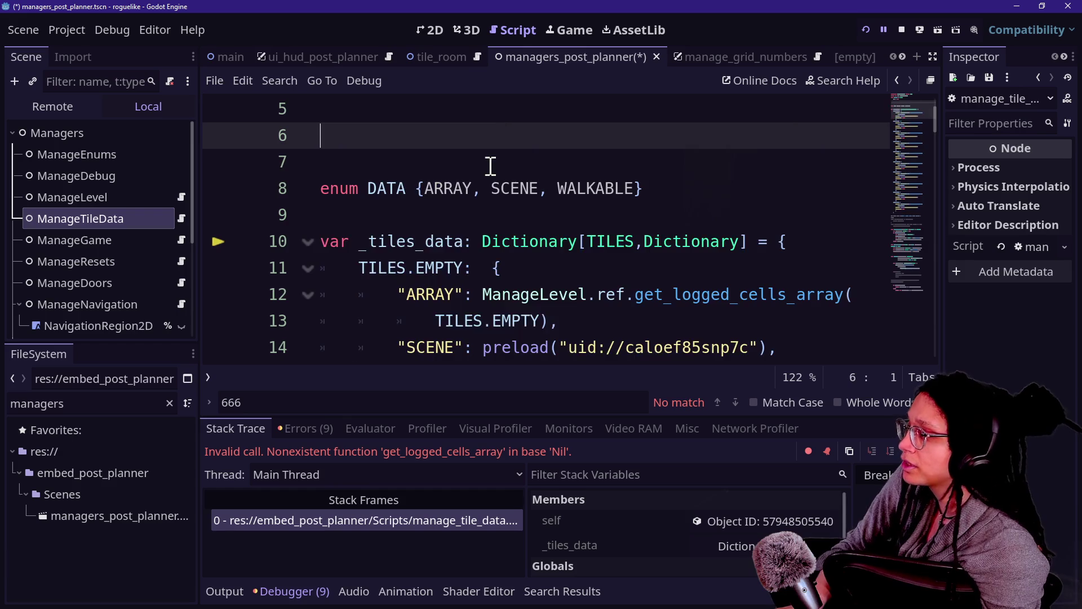
pyautogui.press('BackSpace')
pyautogui.press('BackSpace')
# Attach a new manage_enums.gd script in the Scripts folder to ManageEnums and clear its template.
pyautogui.click(107, 157)
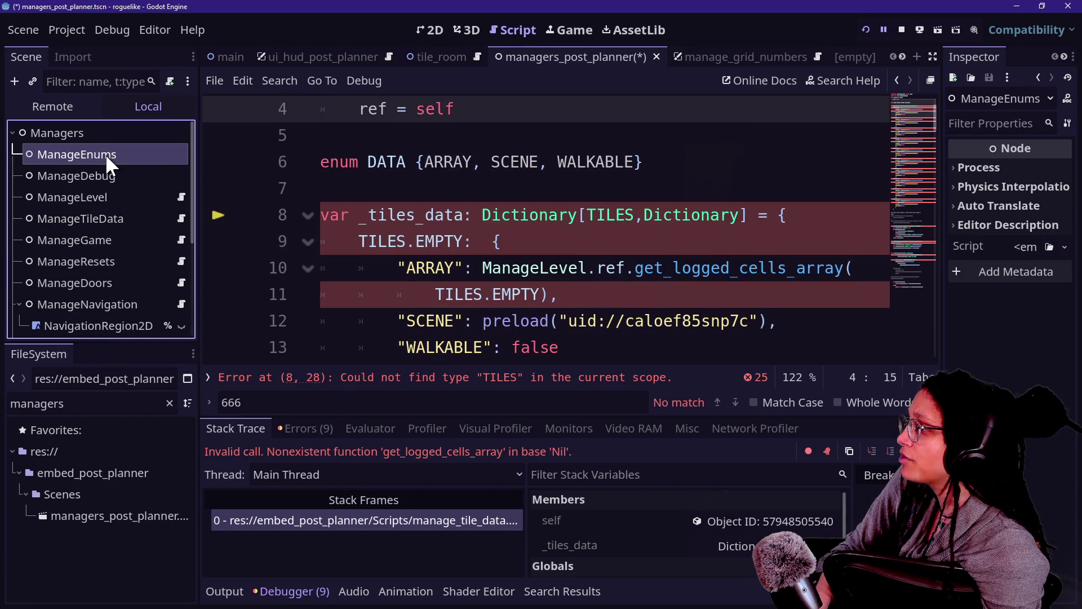
pyautogui.rightClick(155, 151)
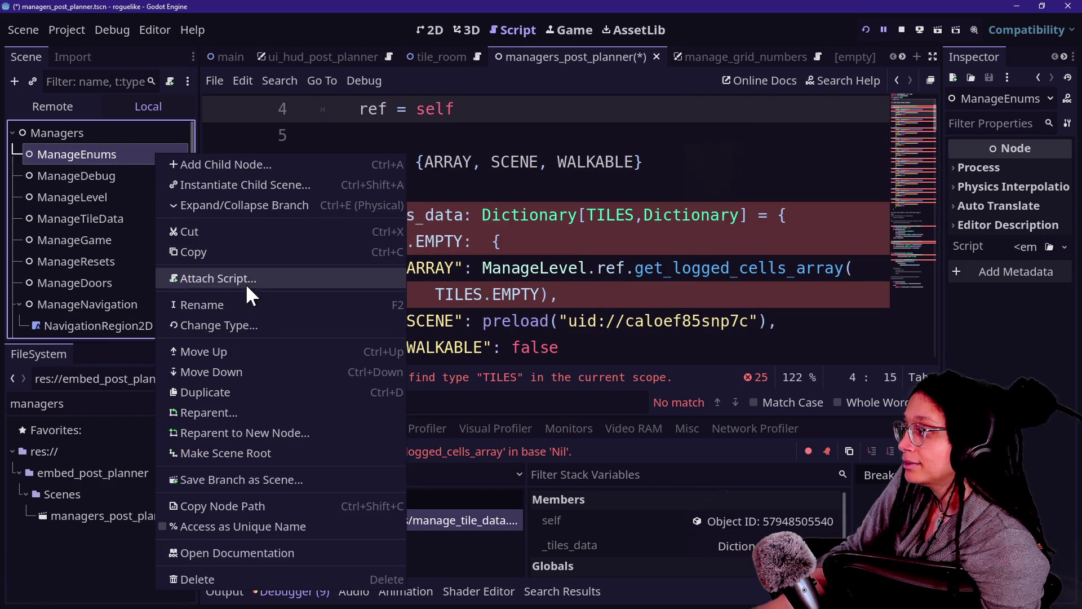
pyautogui.click(245, 280)
pyautogui.click(549, 289)
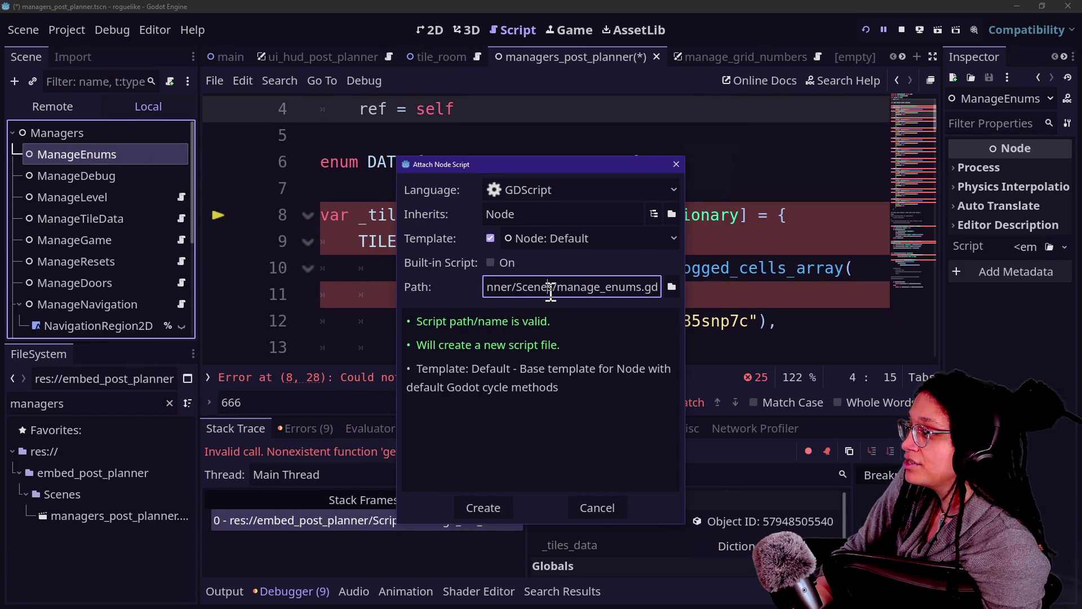
pyautogui.press('BackSpace')
pyautogui.press('BackSpace')
pyautogui.press('BackSpace')
pyautogui.write('Scripts')
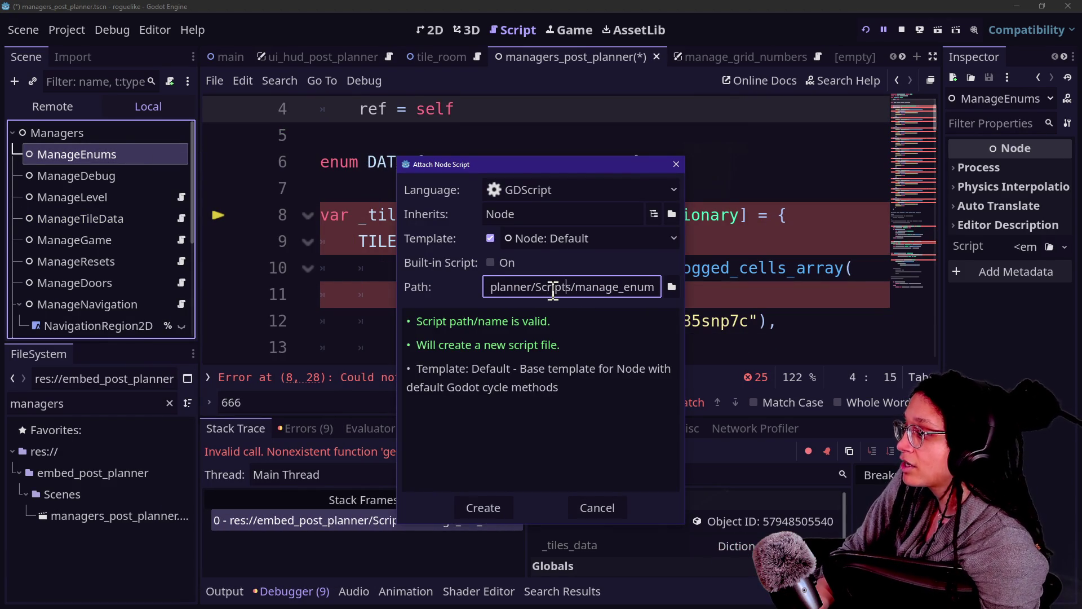
pyautogui.press('Return')
pyautogui.press('Down')
pyautogui.press('Down')
pyautogui.hotkey('ctrl', 'a')
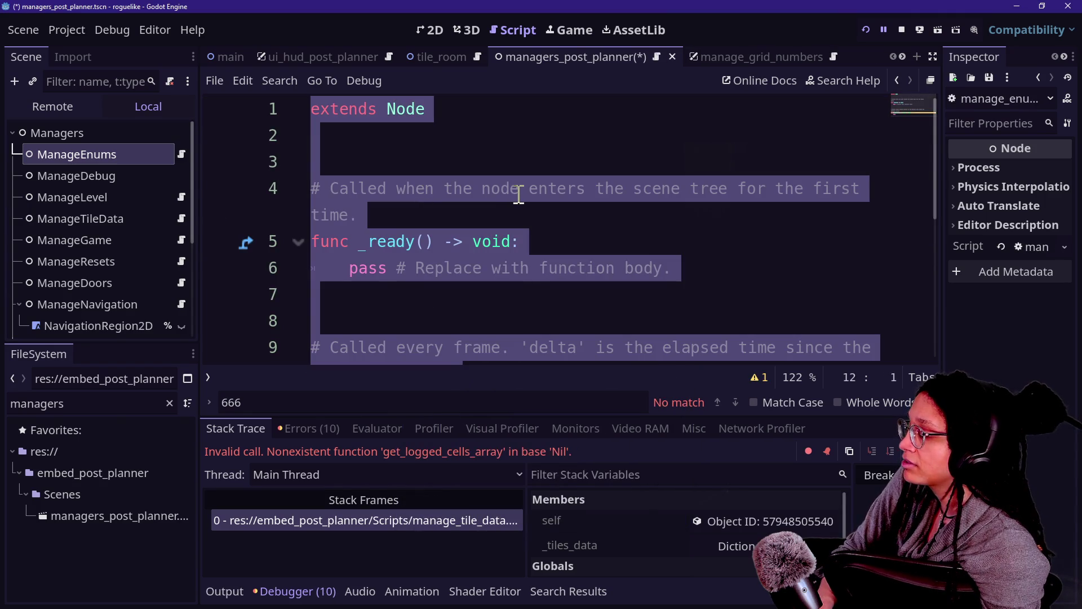
pyautogui.scroll(-2, 499, 158)
pyautogui.press('Return')
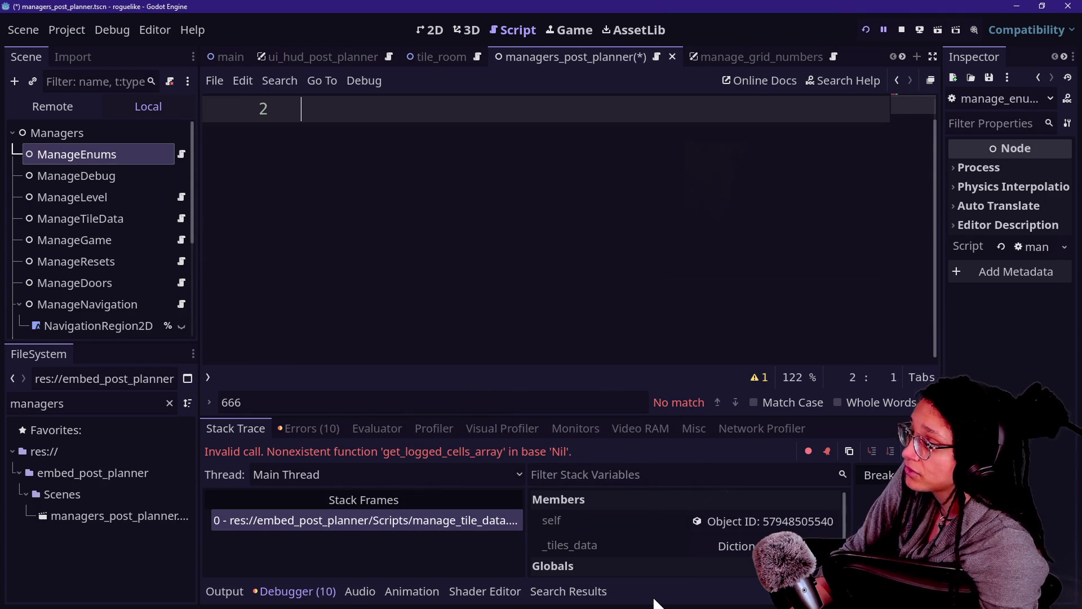
# Declare class_name ManageEnums with a static var ref of type ManageEnums.
pyautogui.scroll(1, 389, 203)
pyautogui.click(315, 108)
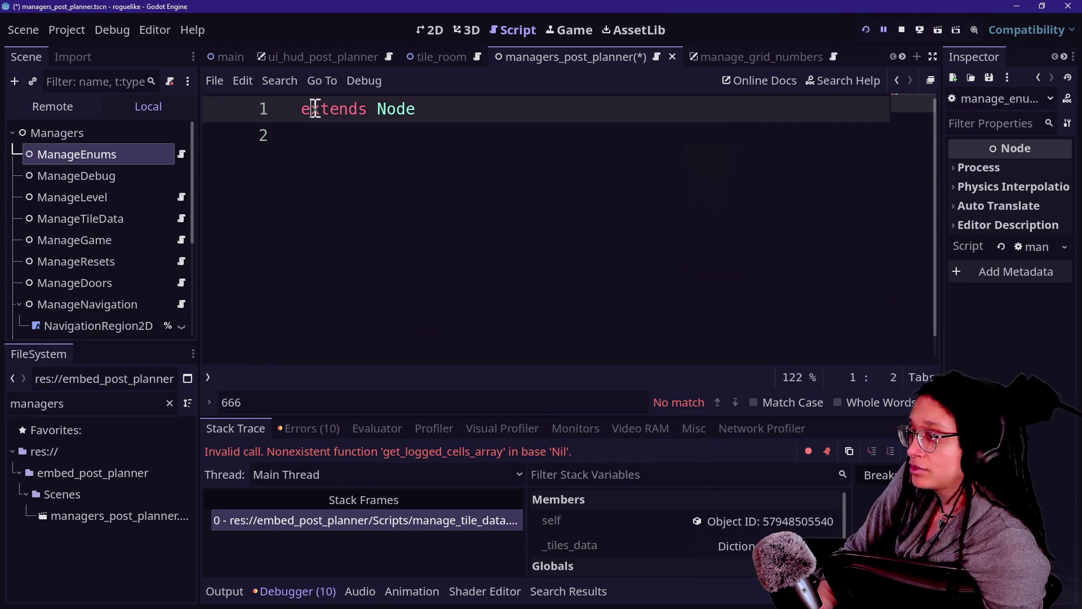
pyautogui.write('Manage')
pyautogui.press('BackSpace')
pyautogui.press('BackSpace')
pyautogui.press('BackSpace')
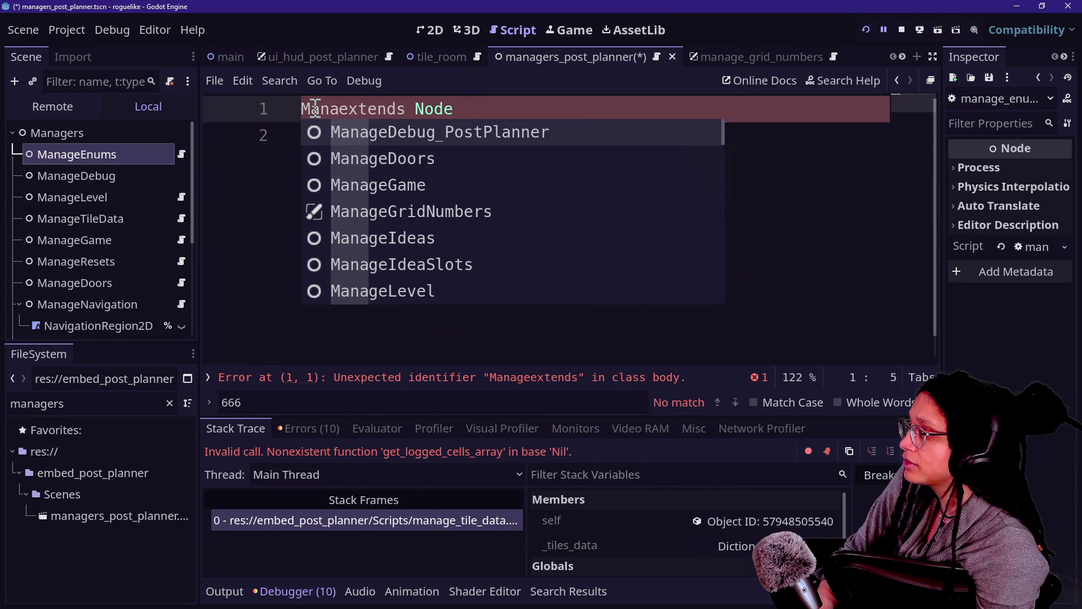
pyautogui.press('Home')
pyautogui.write('class_name')
pyautogui.press('Right')
pyautogui.write('anageEnums')
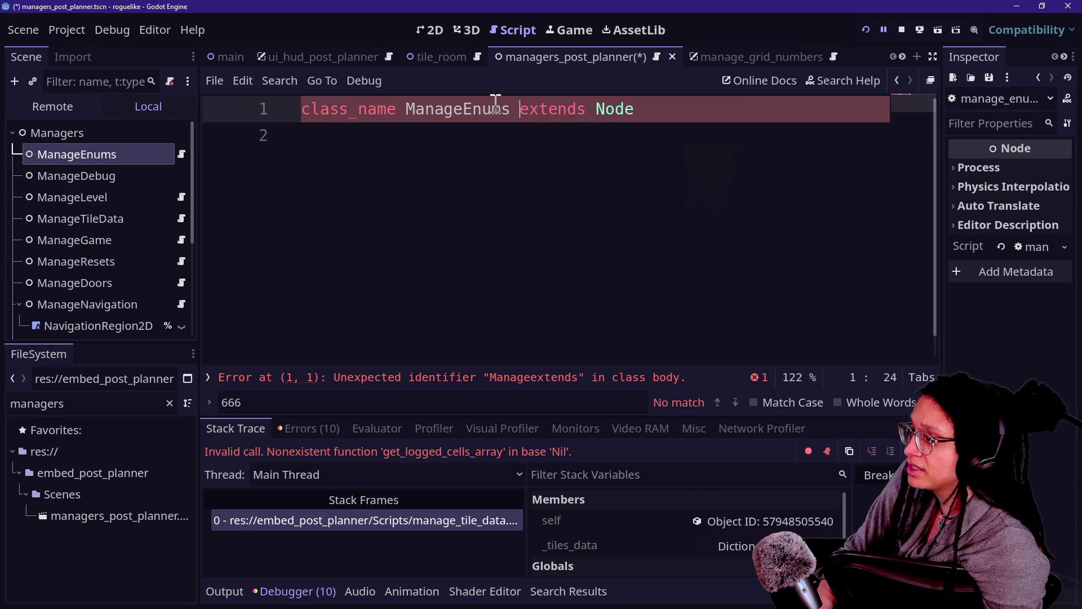
pyautogui.click(693, 119)
pyautogui.press('Return')
pyautogui.write('st')
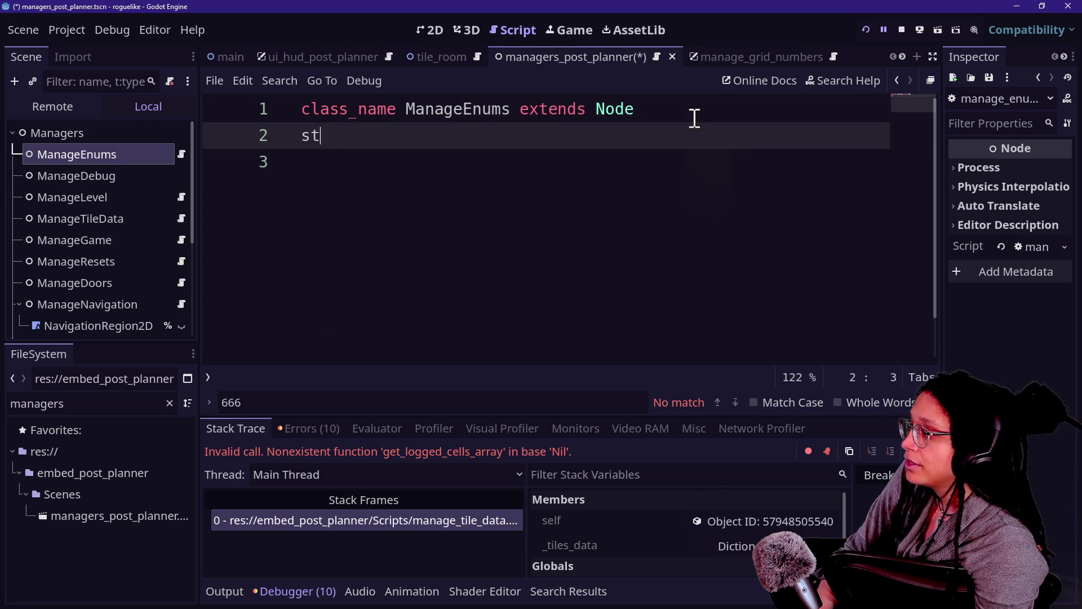
pyautogui.write('atic var ref: ManageEnums')
pyautogui.press('Return')
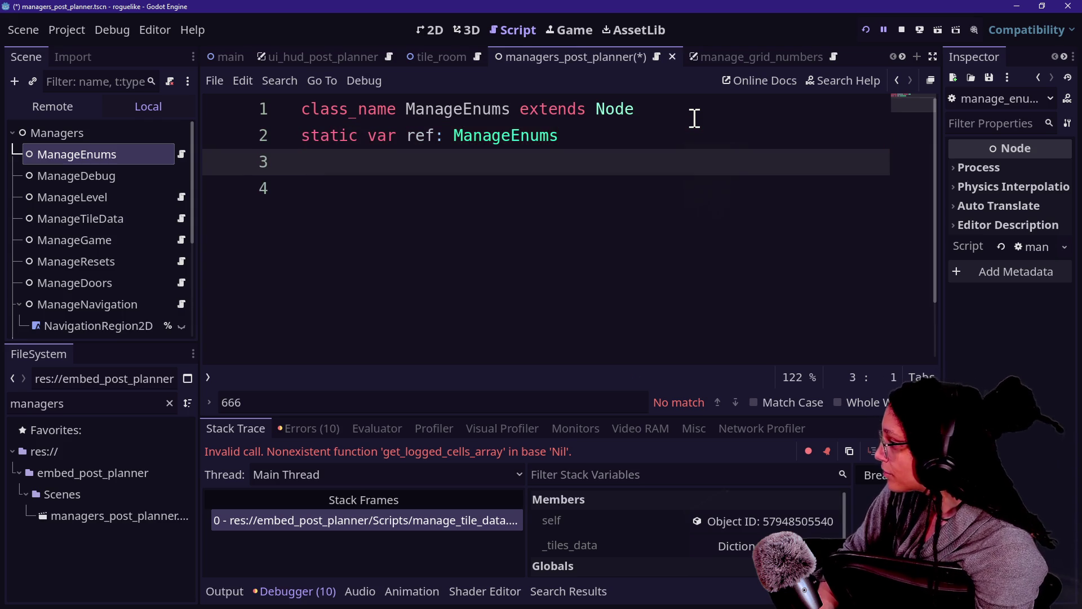
# Add an _init that sets ref = self, paste the TILES enum below, and save.
pyautogui.write('func _')
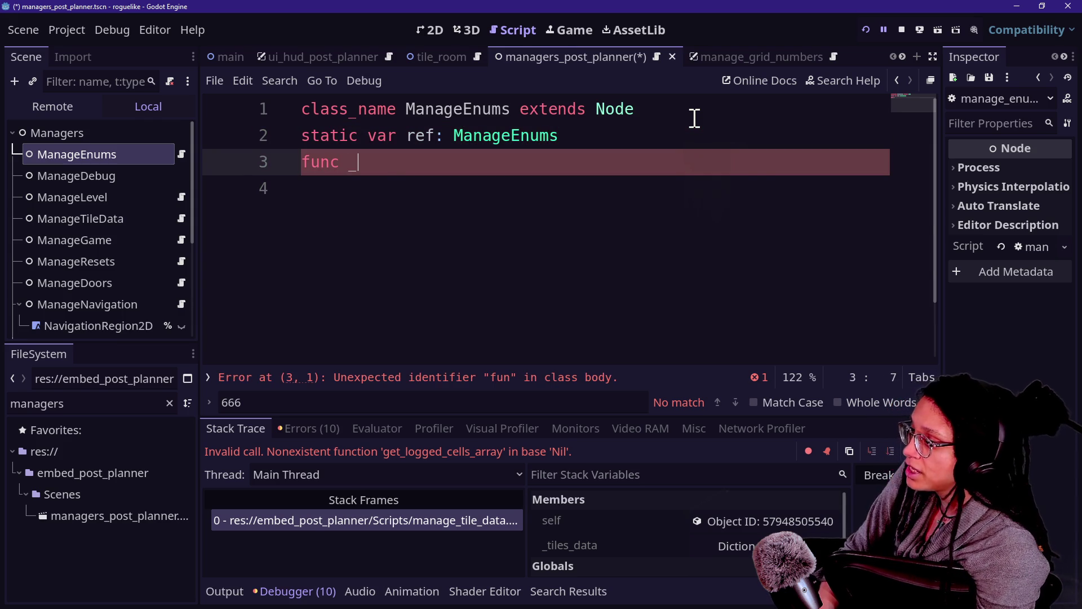
pyautogui.write('ini')
pyautogui.press('Return')
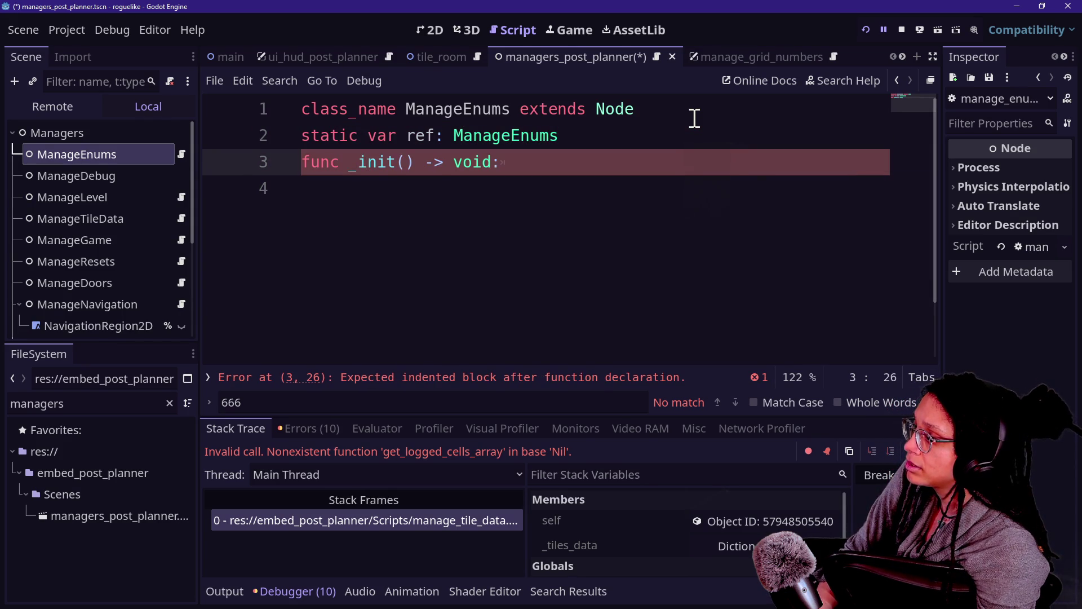
pyautogui.press('Return')
pyautogui.press('BackSpace')
pyautogui.write('ref = self')
pyautogui.press('Return')
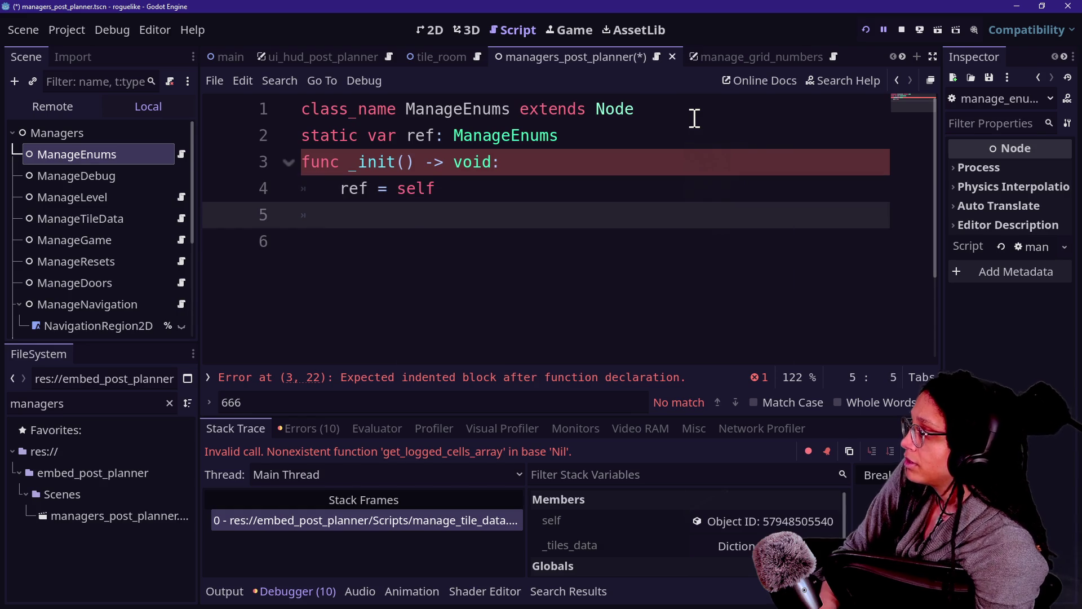
pyautogui.press('BackSpace')
pyautogui.press('Return')
pyautogui.hotkey('ctrl', 'v')
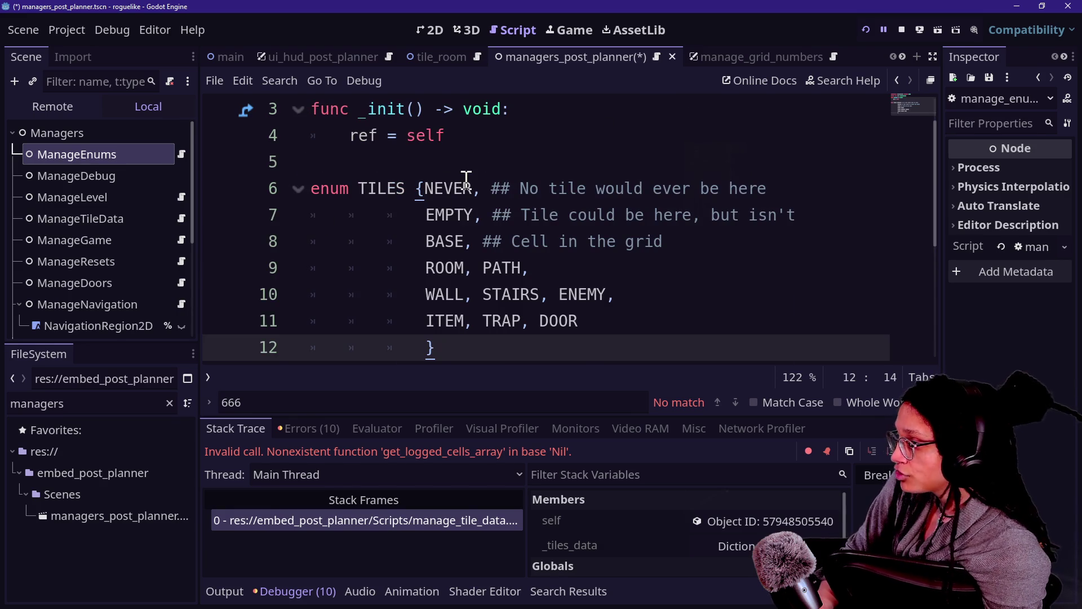
pyautogui.click(568, 216)
pyautogui.hotkey('ctrl', 's')
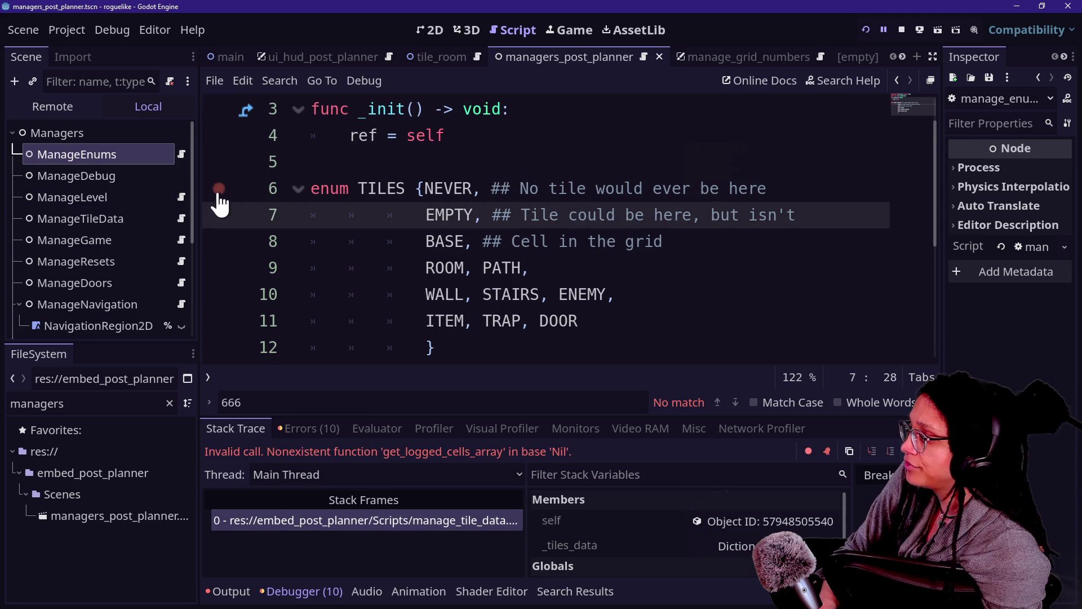
# Search all project files for 'tiles.' to list the TILES usages.
pyautogui.click(444, 190)
pyautogui.hotkey('ctrl', 'shift', 'f')
pyautogui.write('tiles.')
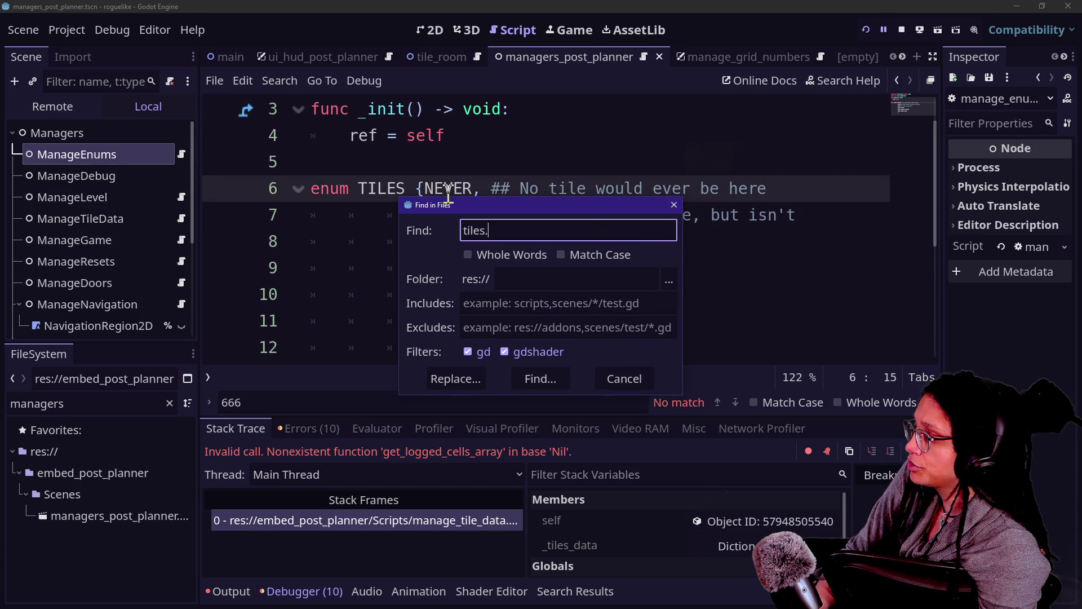
pyautogui.press('Return')
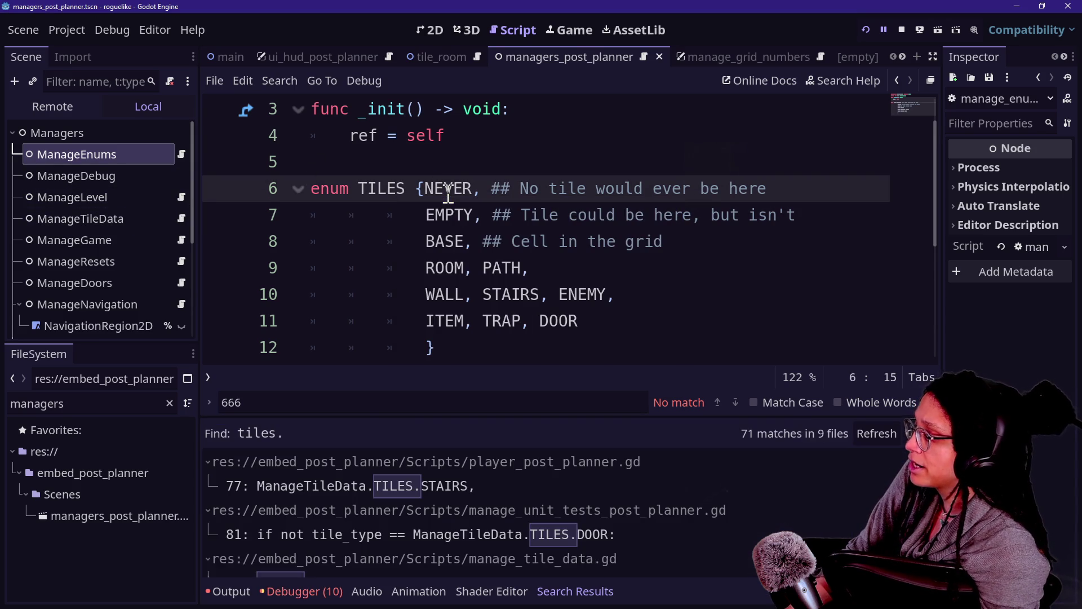
# Change ManageTileData to ManageEnums on line 52 of player_post_planner.gd.
pyautogui.click(389, 489)
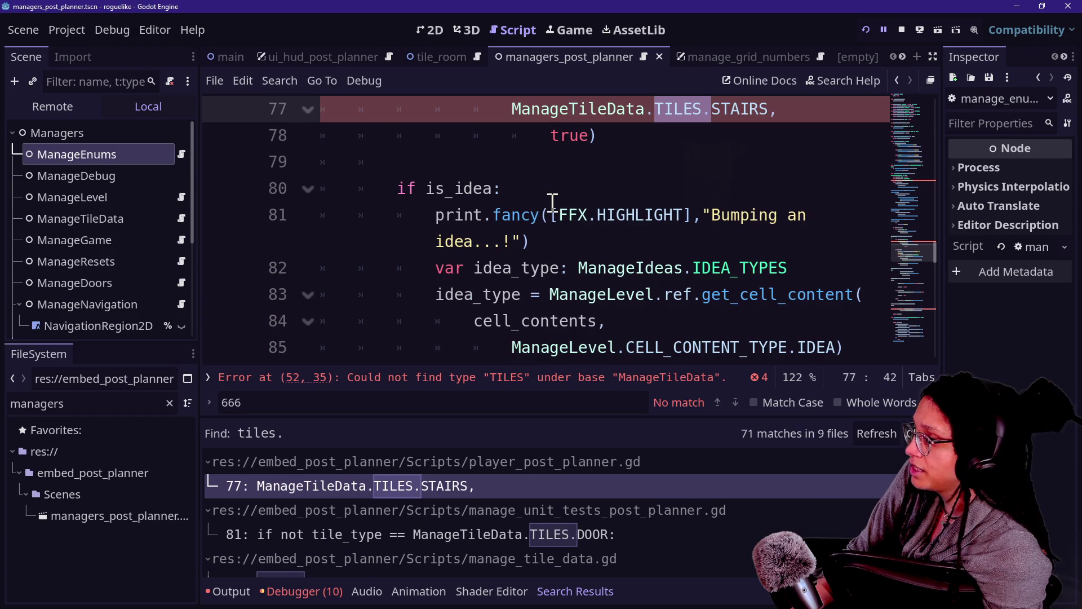
pyautogui.scroll(1, 552, 204)
pyautogui.scroll(1, 525, 183)
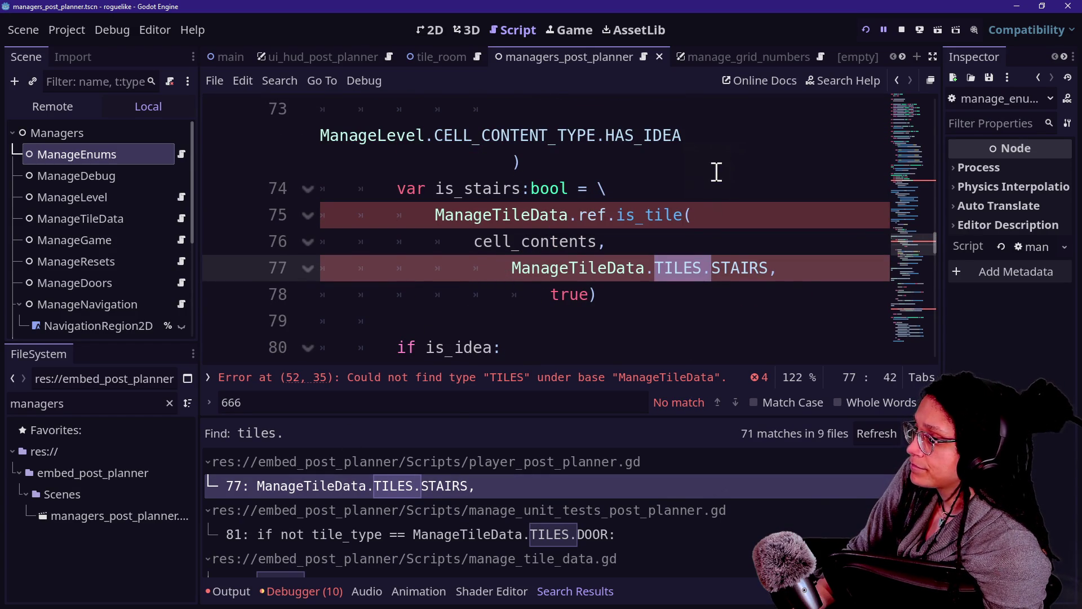
pyautogui.moveTo(907, 252)
pyautogui.mouseDown()
pyautogui.moveTo(907, 160)
pyautogui.moveTo(908, 186)
pyautogui.mouseUp()
pyautogui.doubleClick(506, 235)
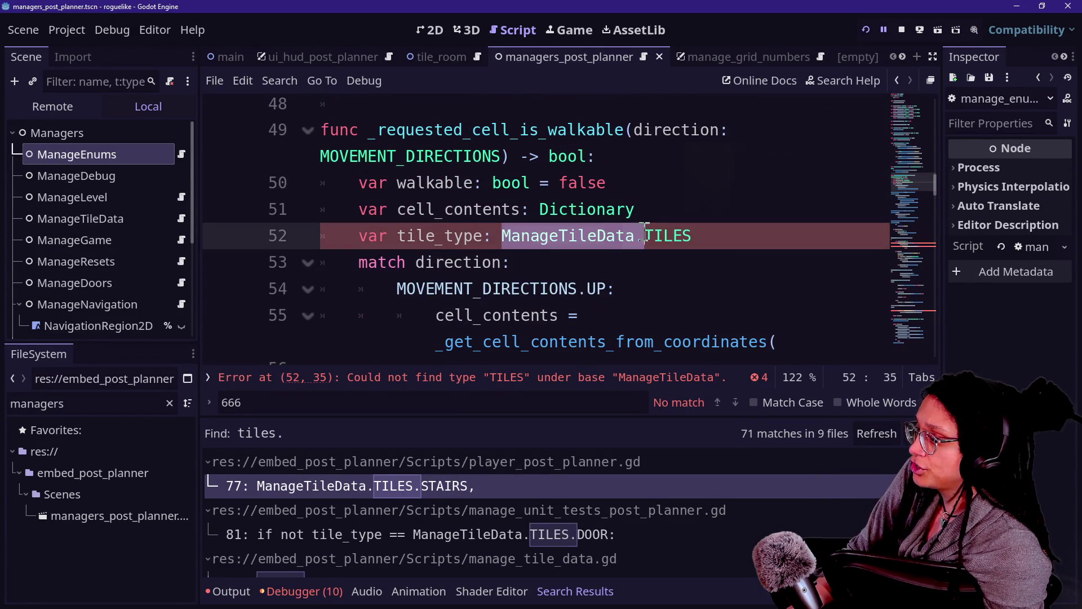
pyautogui.write('ManageEn')
pyautogui.press('Return')
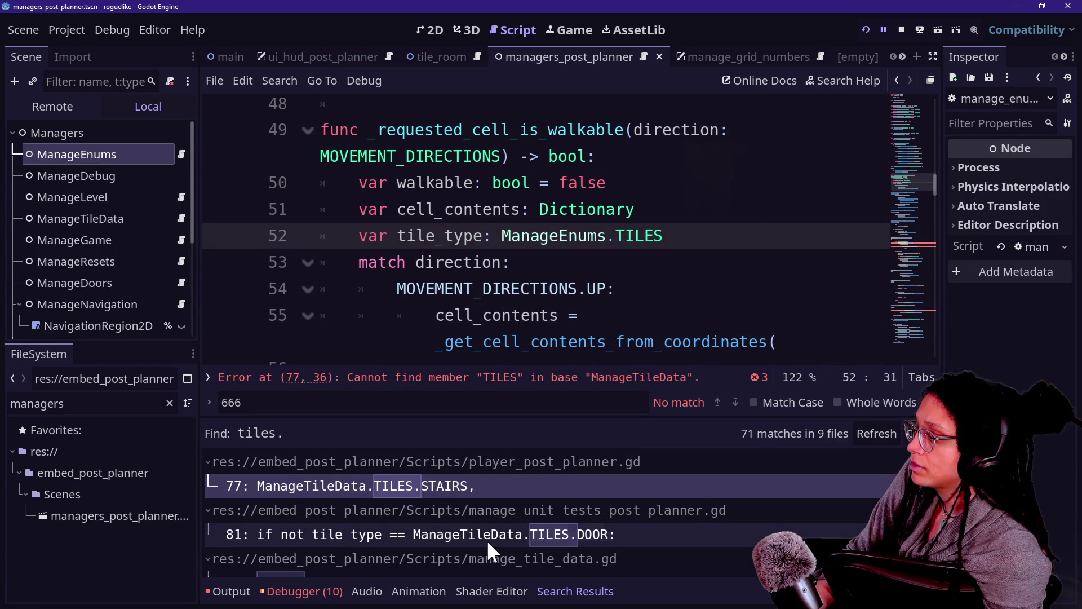
# Change ManageTileData to ManageEnums on line 78 of the unit-test script.
pyautogui.click(486, 536)
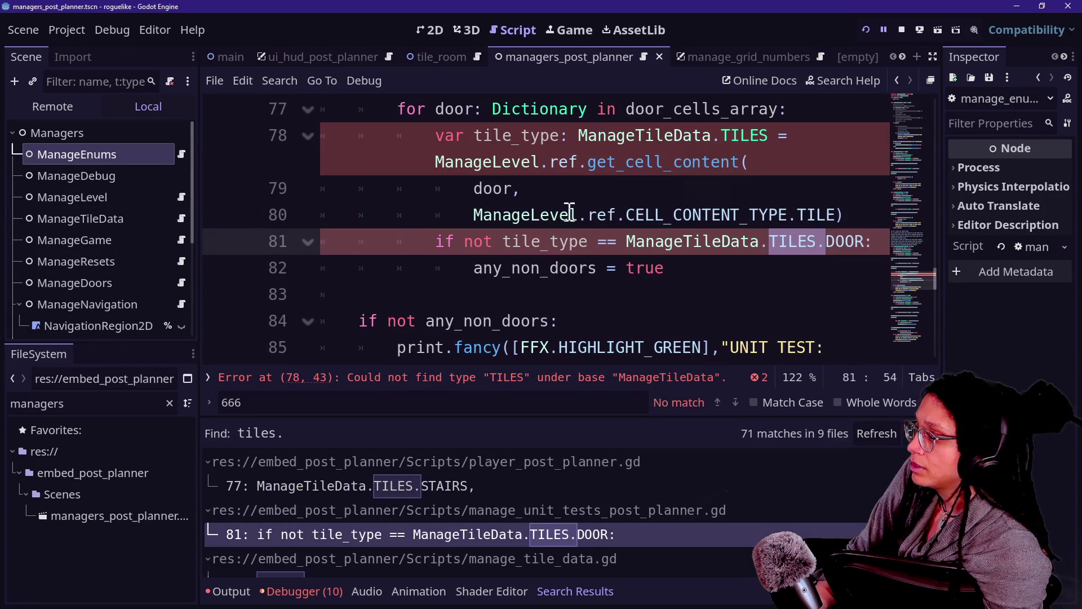
pyautogui.doubleClick(601, 137)
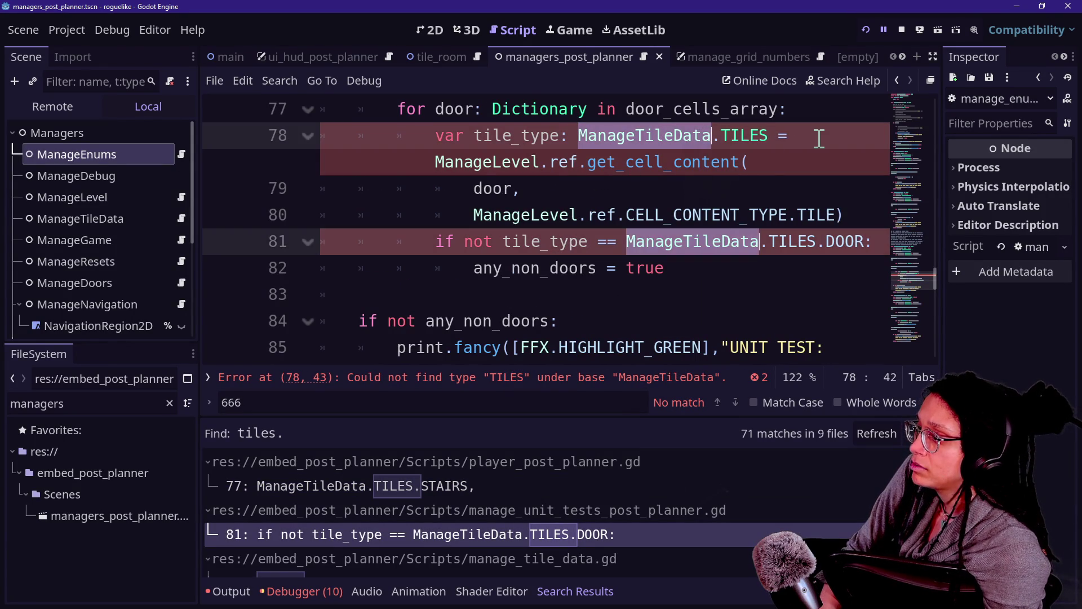
pyautogui.write('ManageE')
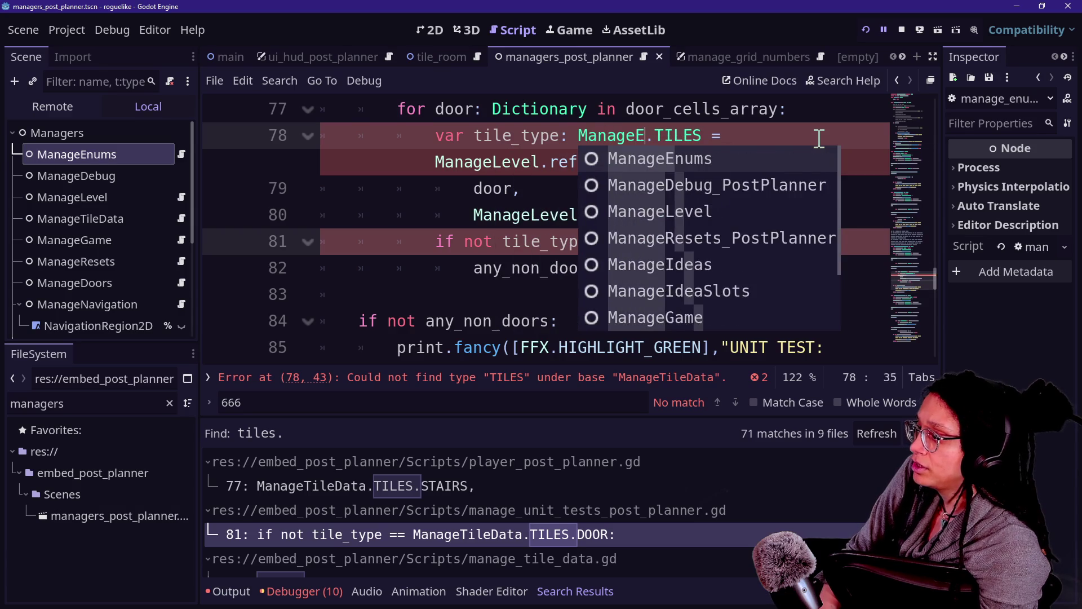
pyautogui.write('nums')
pyautogui.scroll(-3, 481, 550)
pyautogui.scroll(-2, 479, 546)
pyautogui.scroll(2, 479, 545)
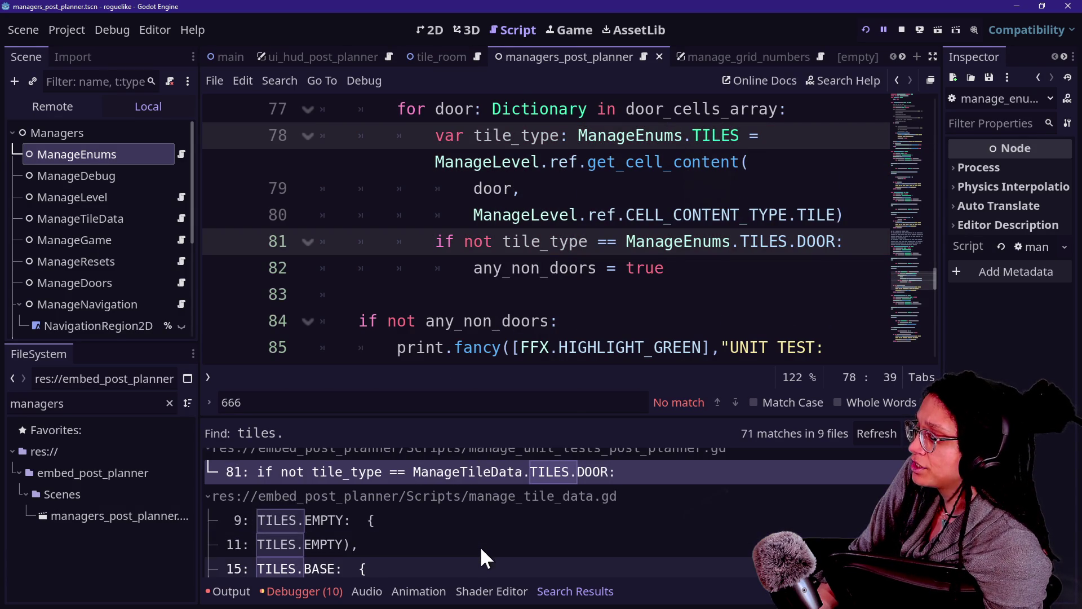
pyautogui.click(372, 512)
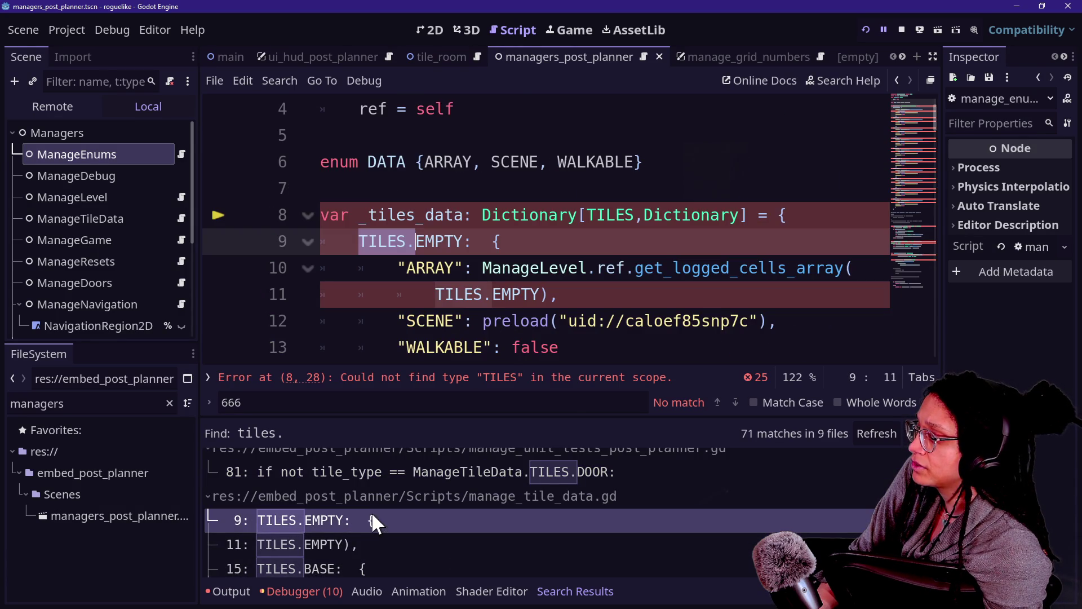
# Step through the TILES.STAIRS and TILES.DOOR references, ending in _generate_base_tiles at line 610.
pyautogui.scroll(-2, 382, 514)
pyautogui.scroll(-4, 382, 513)
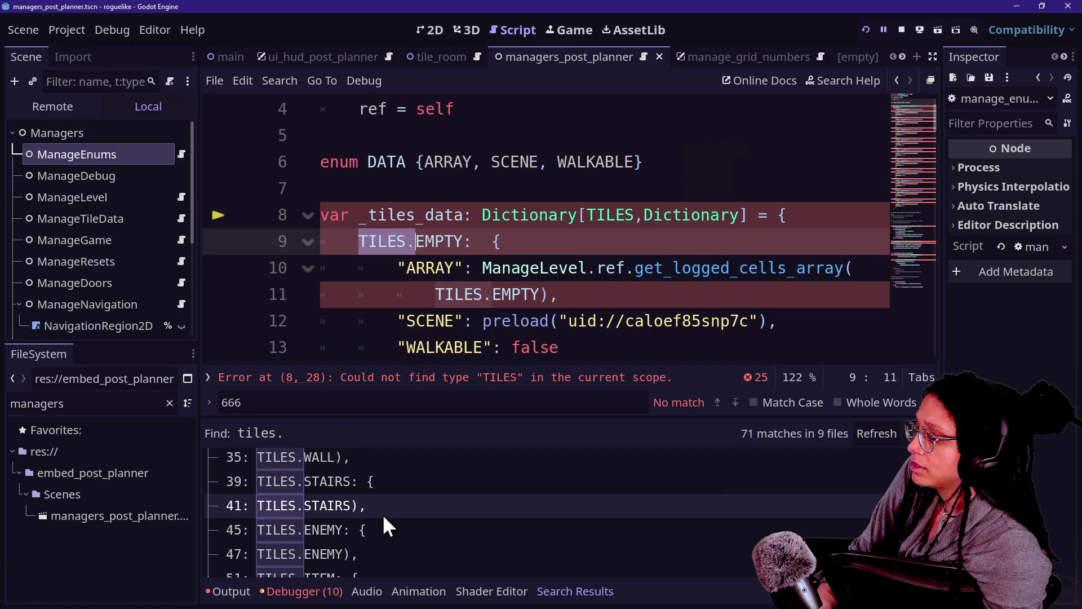
pyautogui.click(384, 513)
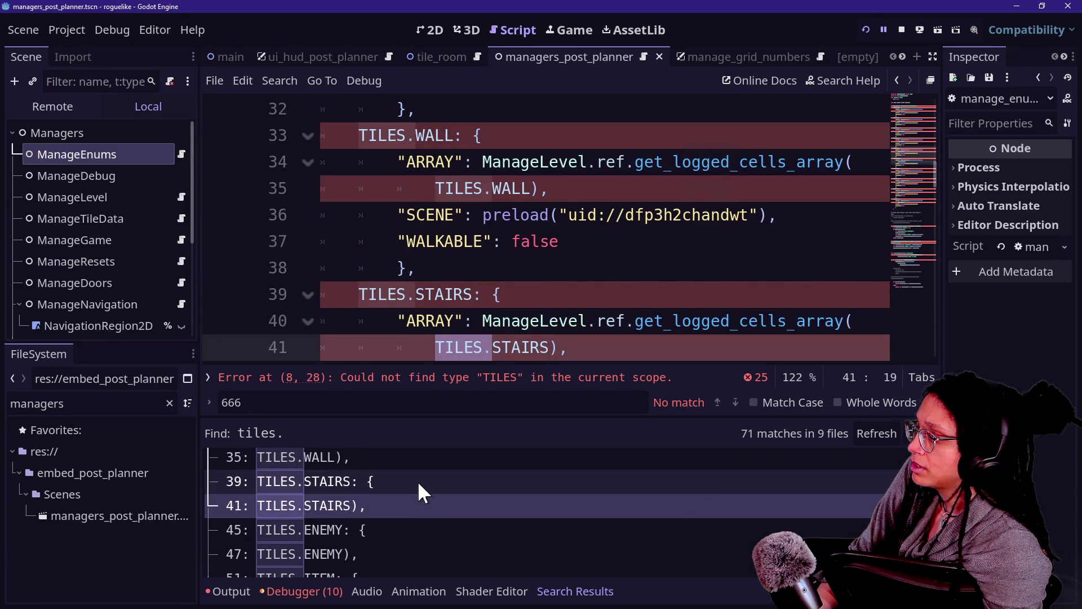
pyautogui.click(417, 481)
pyautogui.scroll(-10, 417, 481)
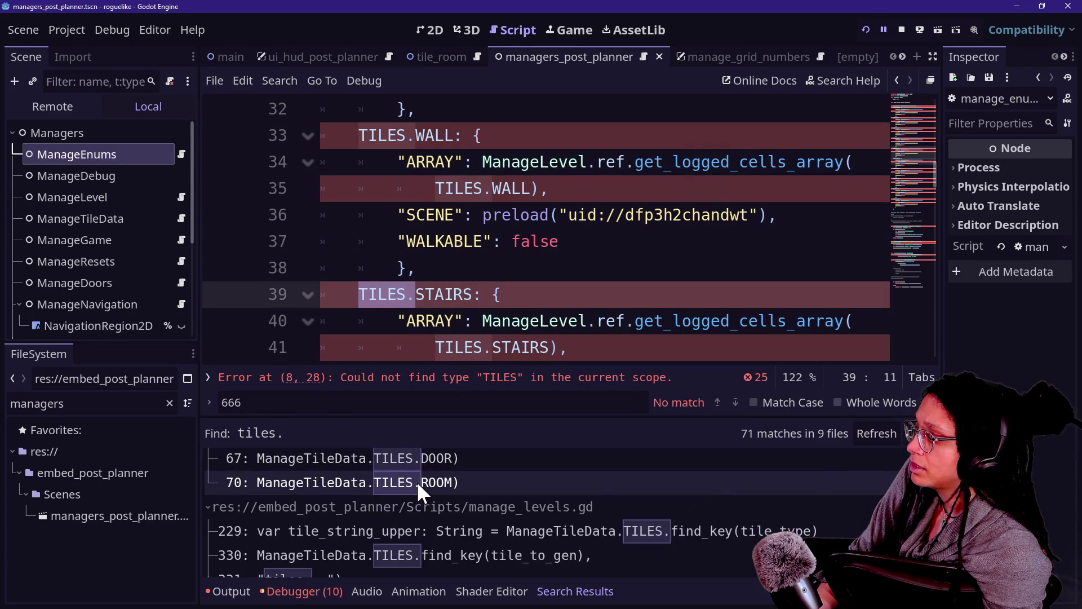
pyautogui.scroll(-3, 417, 480)
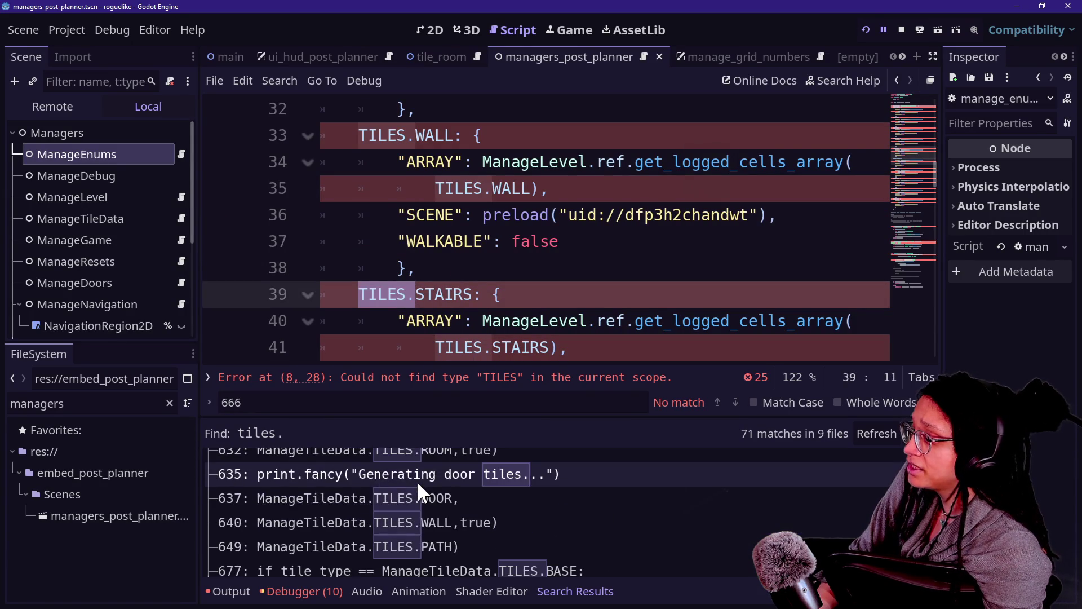
pyautogui.scroll(-3, 417, 480)
pyautogui.scroll(2, 417, 481)
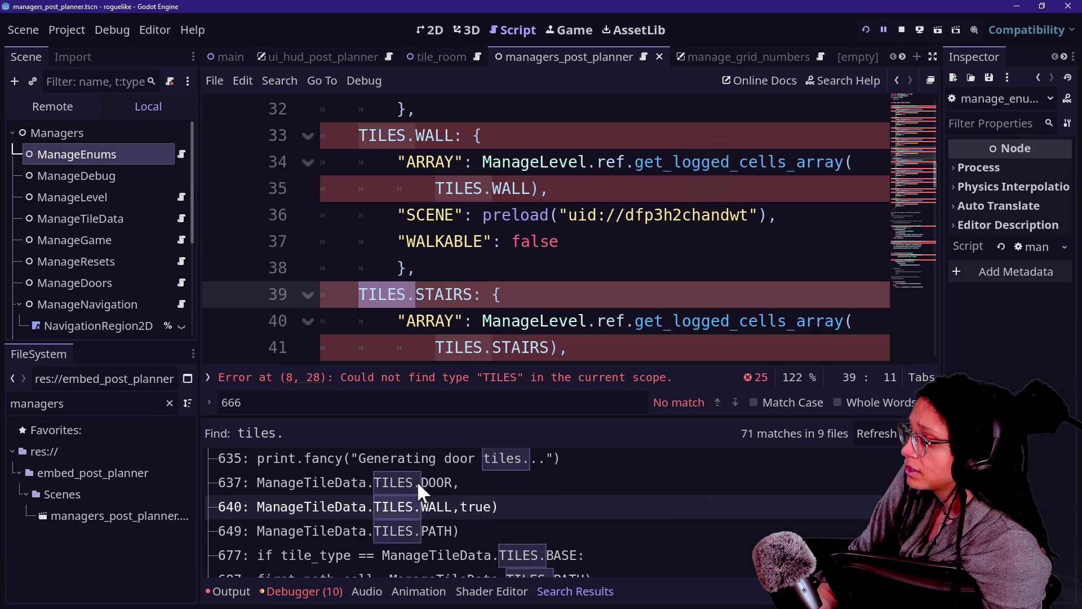
pyautogui.click(417, 482)
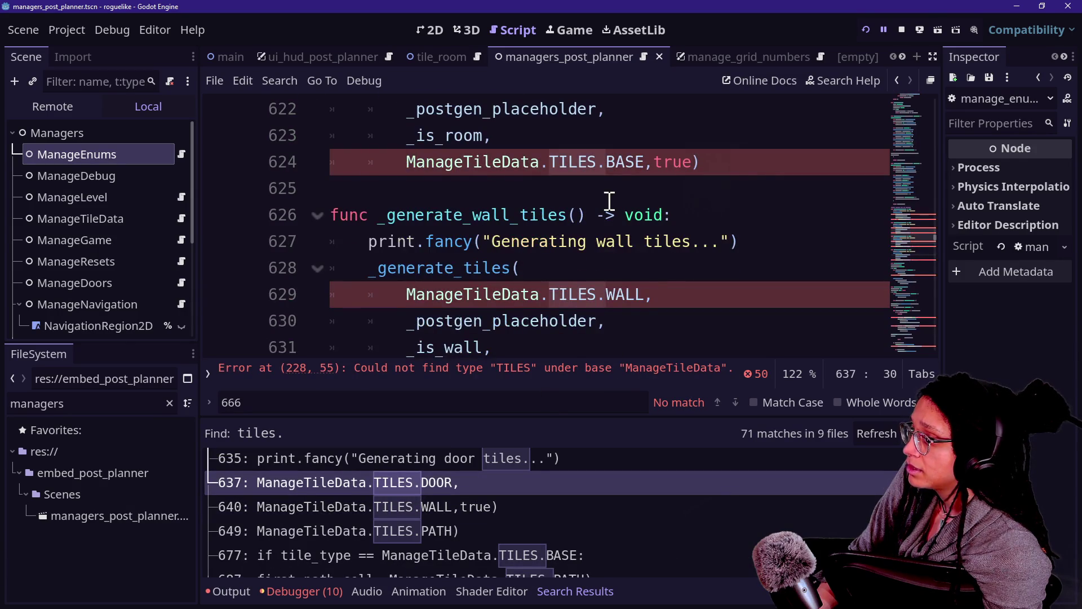
pyautogui.scroll(5, 610, 200)
pyautogui.click(593, 192)
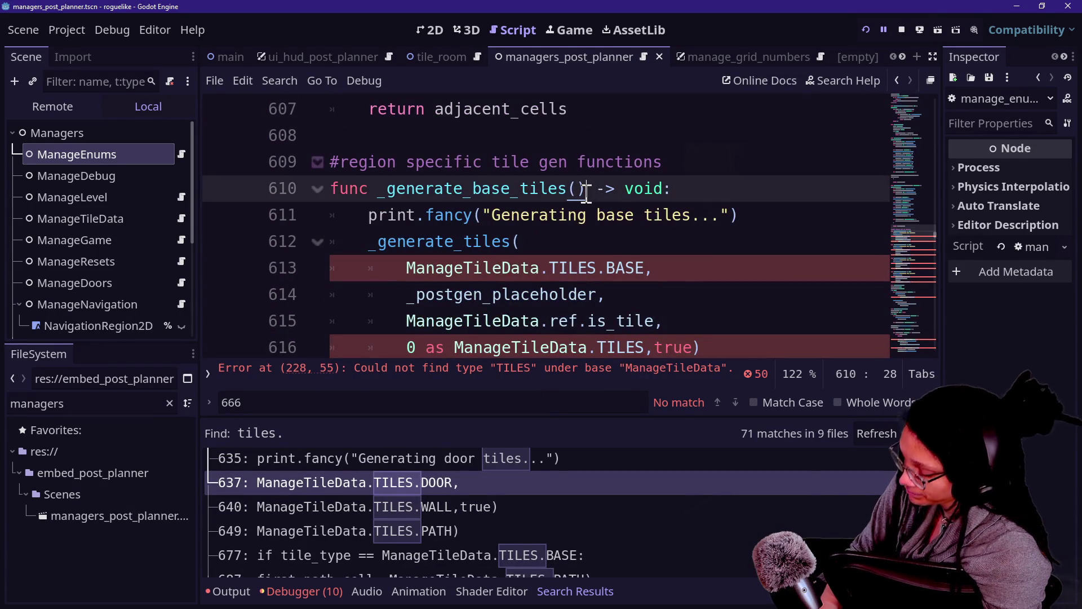
pyautogui.hotkey('ctrl', 'shift', 'r')
# Replace ManageTileData.TILES with ManageEnums.TILES across all scripts and reload them from disk.
pyautogui.write('Manag')
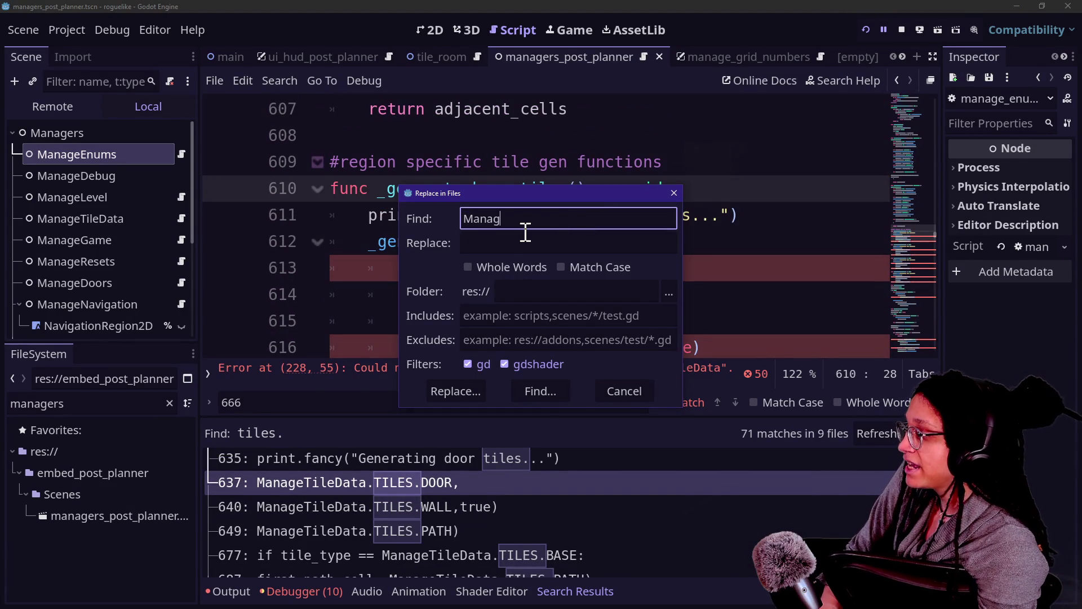
pyautogui.write('eTiS')
pyautogui.press('Tab')
pyautogui.write('ManageEnums.TILES')
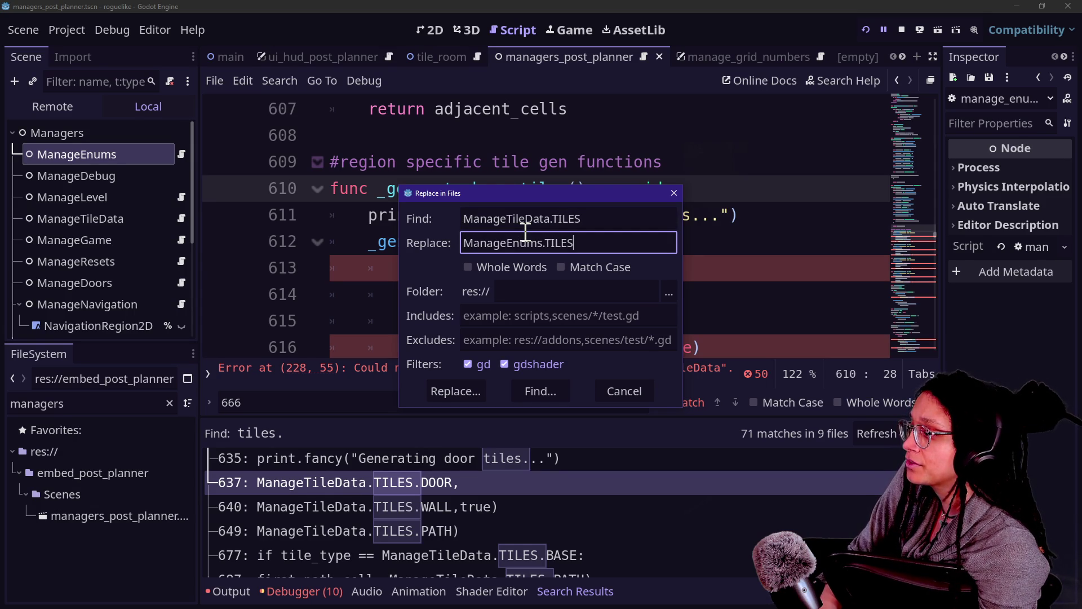
pyautogui.press('Return')
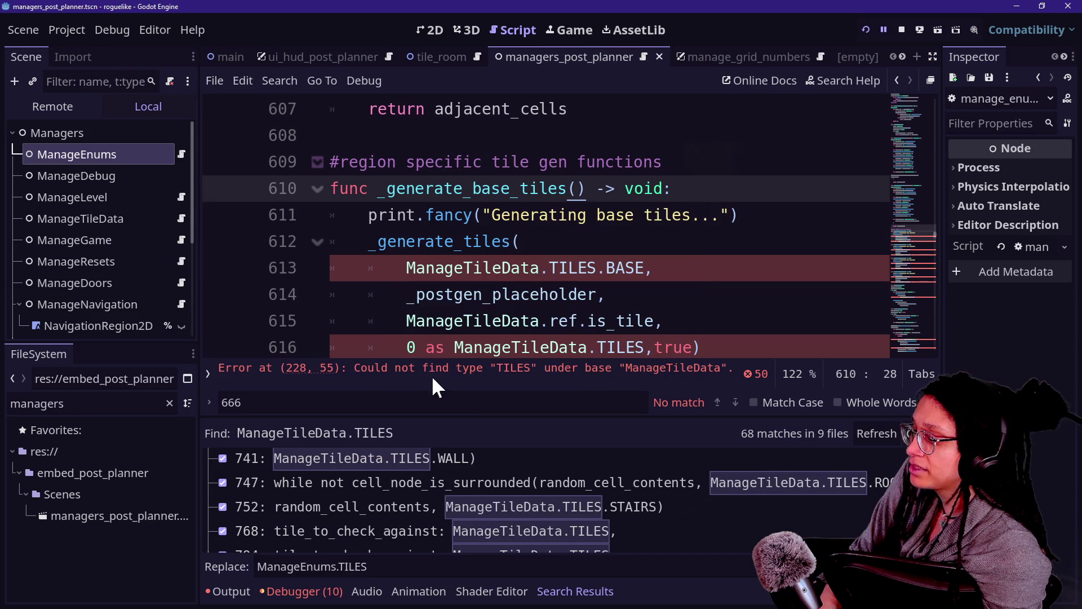
pyautogui.click(541, 378)
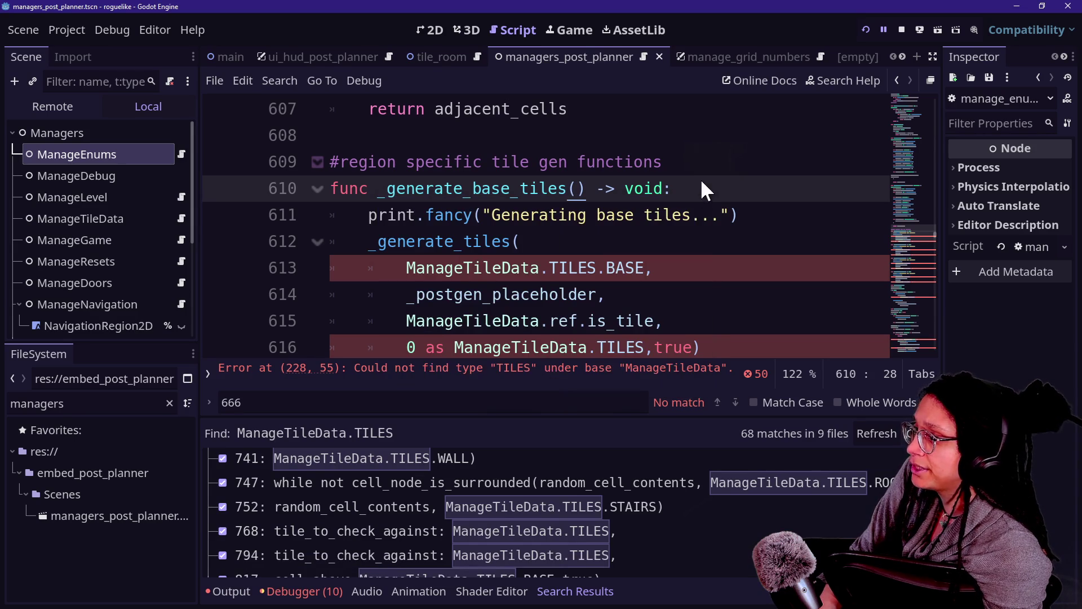
pyautogui.click(901, 31)
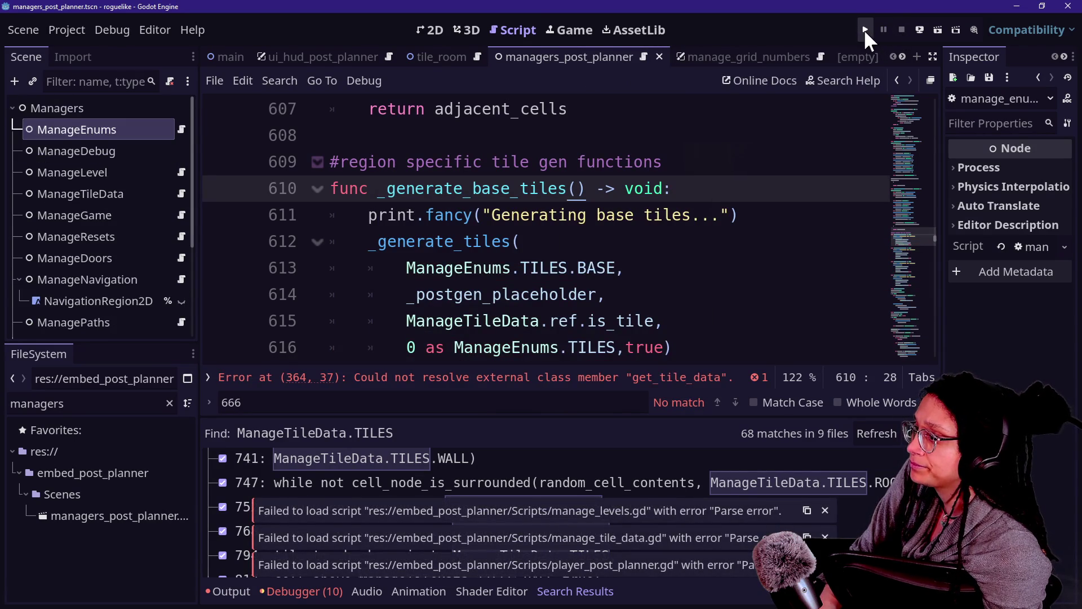
# Run the project, follow the line 107 parser error into the ManageTileData script, and search it for 'TILES.'.
pyautogui.click(865, 31)
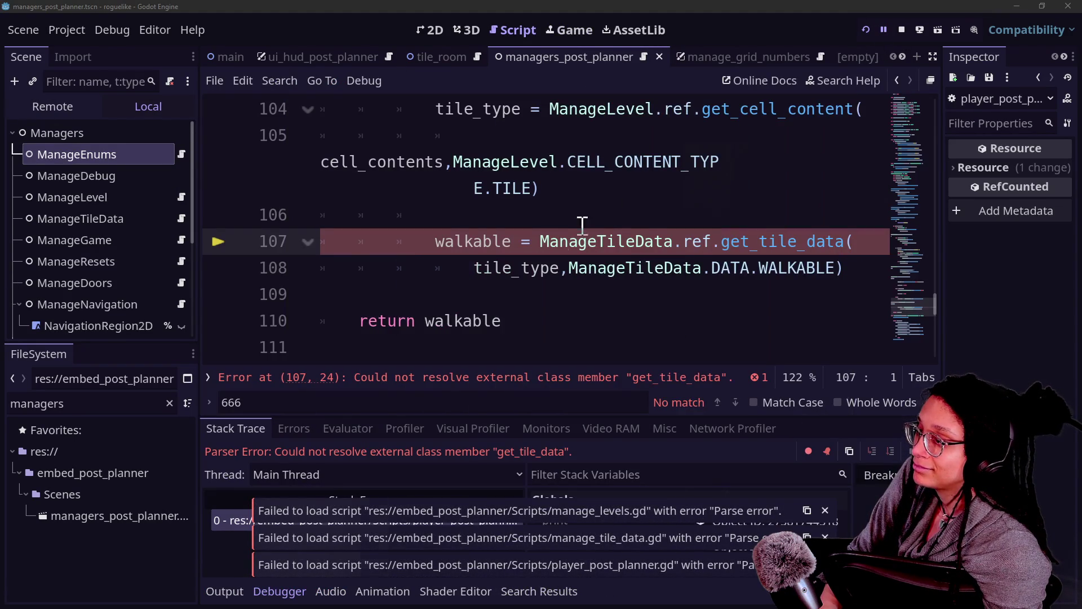
pyautogui.click(505, 208)
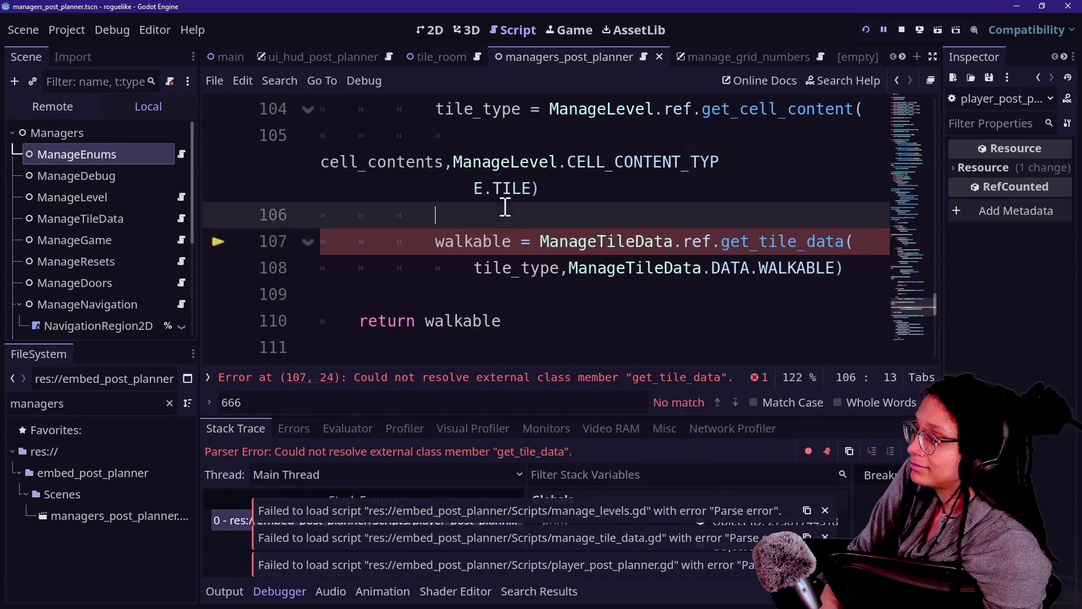
pyautogui.click(538, 244)
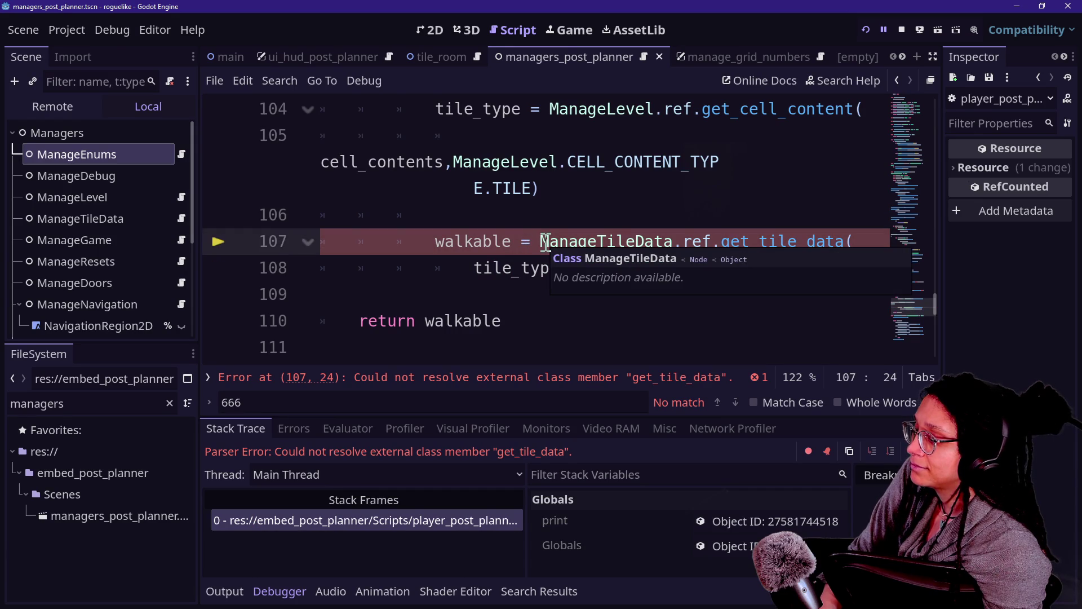
pyautogui.click(613, 224)
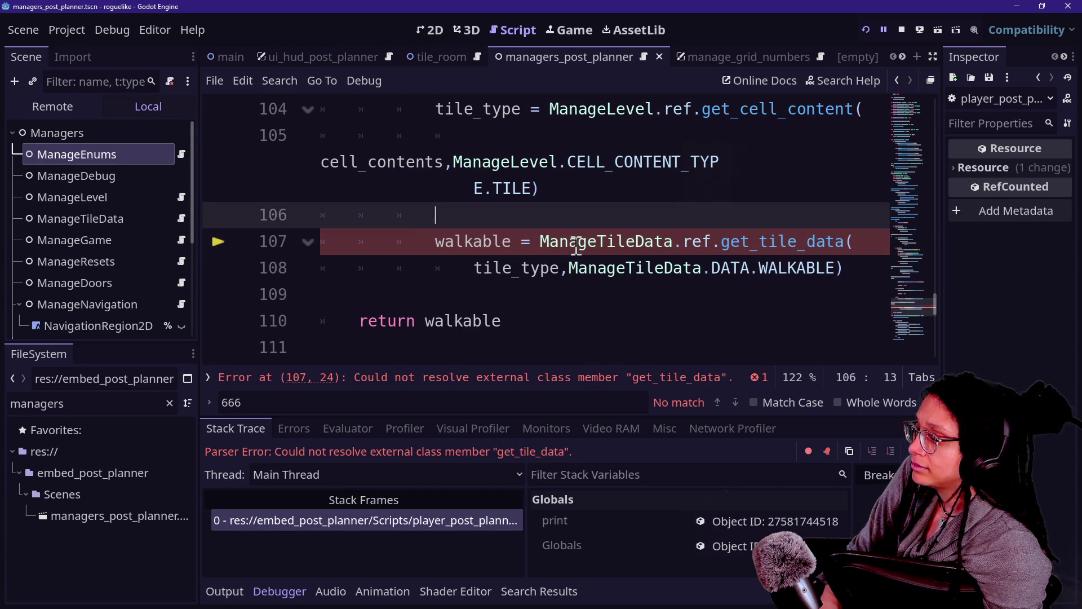
pyautogui.keyDown('ctrl'); pyautogui.click(576, 247); pyautogui.keyUp('ctrl')
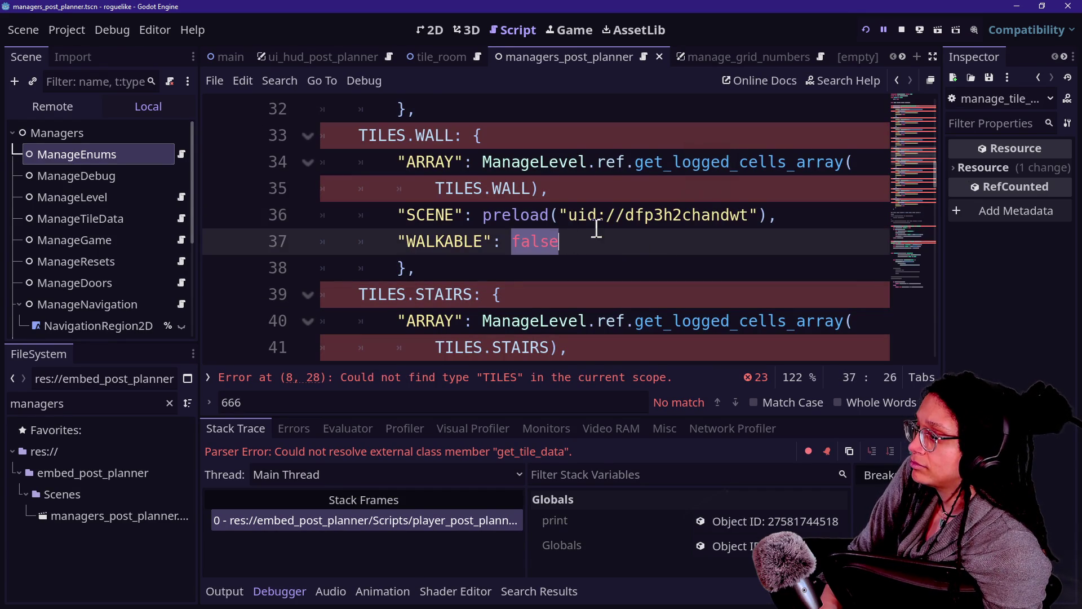
pyautogui.click(601, 225)
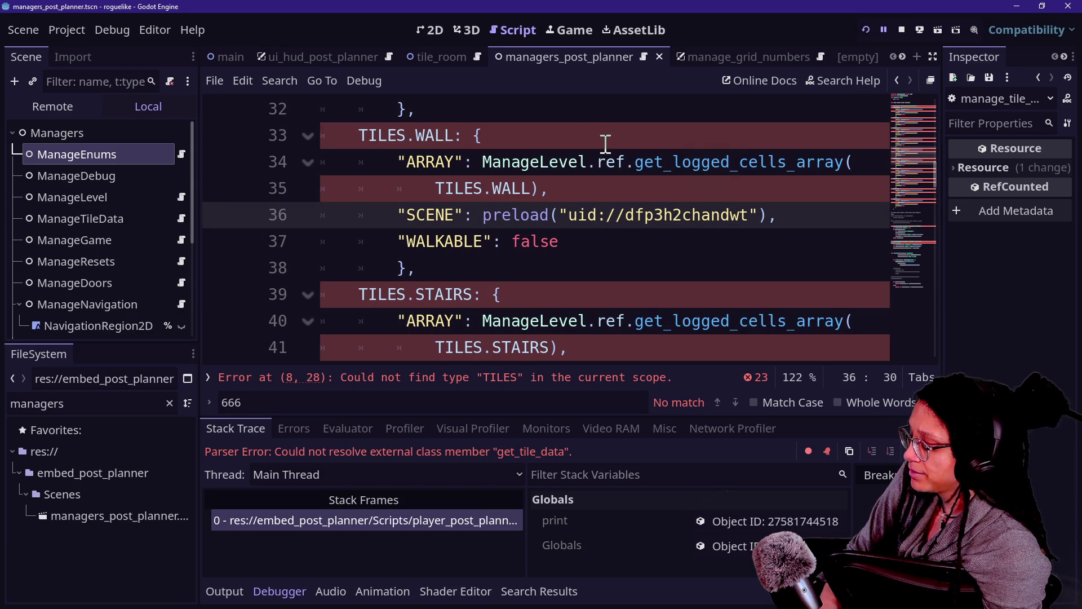
pyautogui.hotkey('ctrl', 'r')
# Search for 'TILES.' with the replacement 'ManageEnums.TILES.' and return to the first match.
pyautogui.write('TILES.')
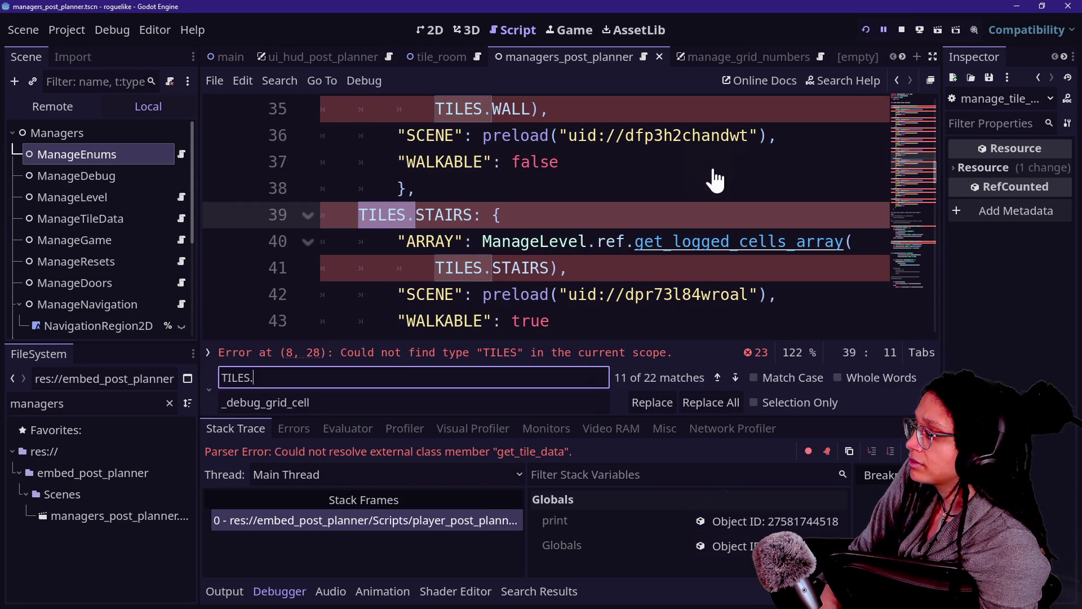
pyautogui.click(375, 402)
pyautogui.write('ManageEnums.TILES.')
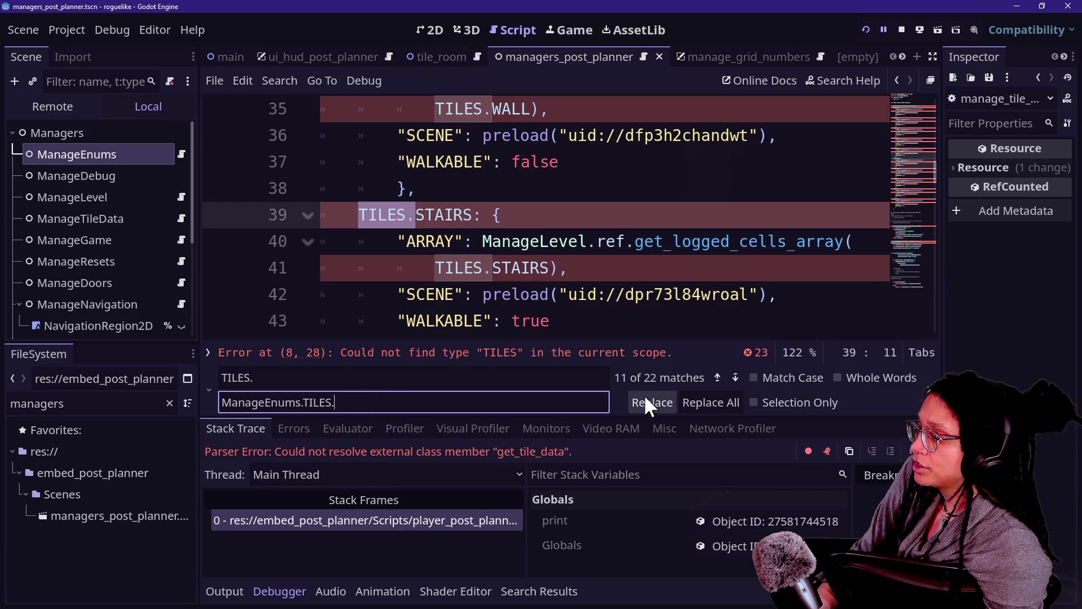
pyautogui.click(718, 377)
pyautogui.click(717, 377)
pyautogui.click(717, 378)
pyautogui.click(718, 378)
pyautogui.click(718, 378)
pyautogui.click(717, 378)
pyautogui.click(718, 377)
pyautogui.click(718, 378)
pyautogui.click(717, 377)
pyautogui.click(717, 378)
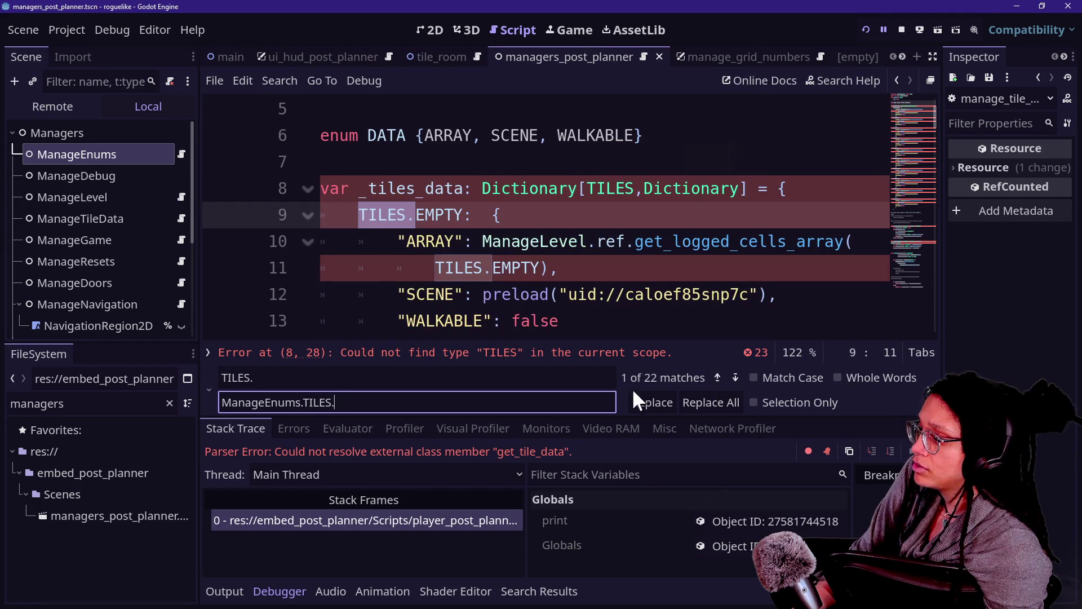
# Change the EMPTY, BASE, ROOM and PATH references on lines 9–29 to ManageEnums.TILES.
pyautogui.click(651, 402)
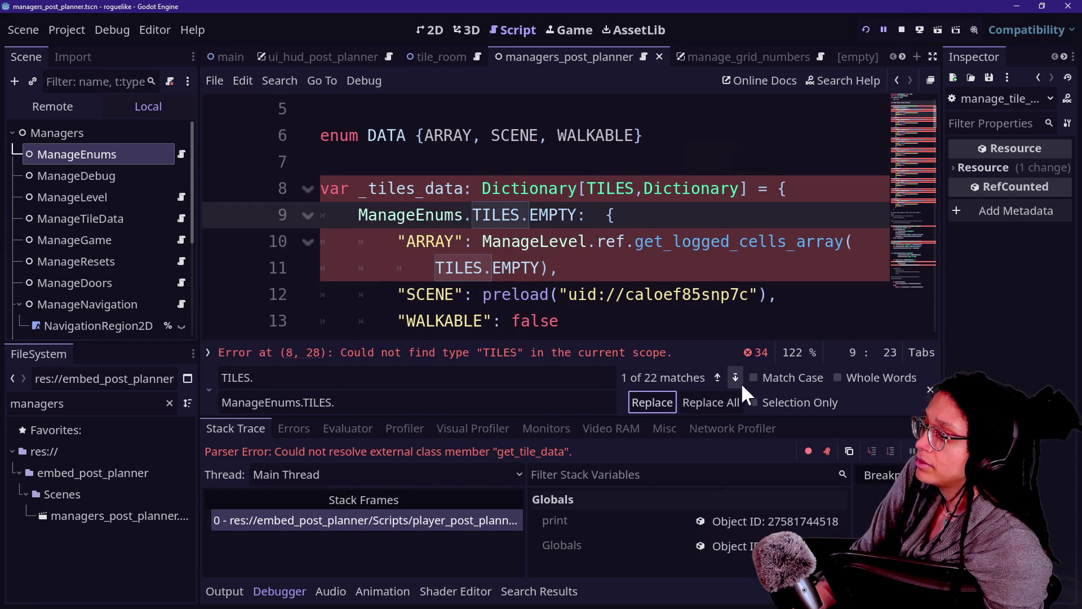
pyautogui.click(671, 399)
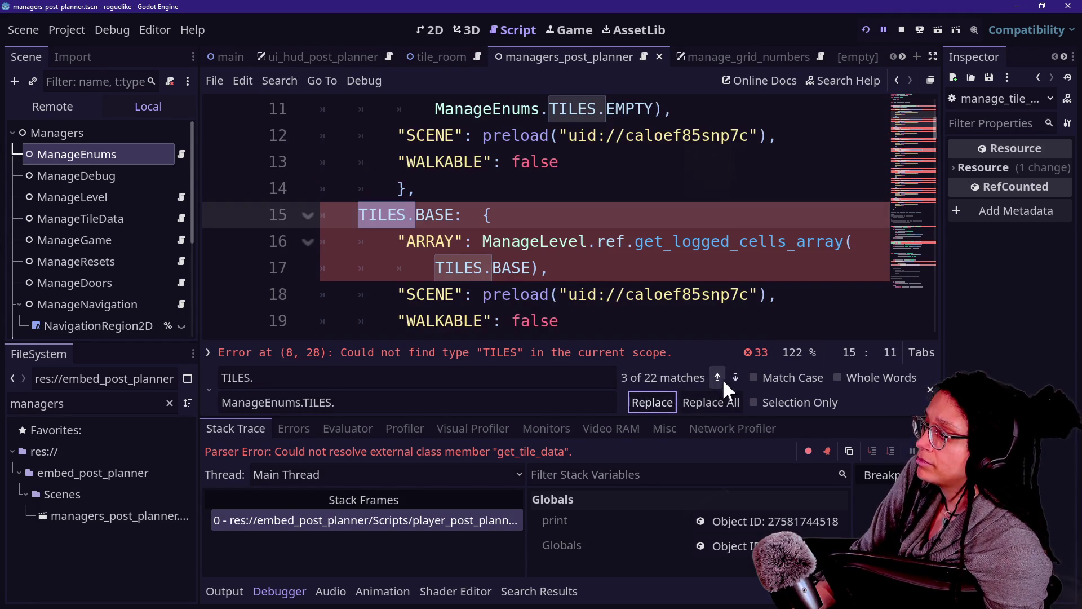
pyautogui.click(718, 377)
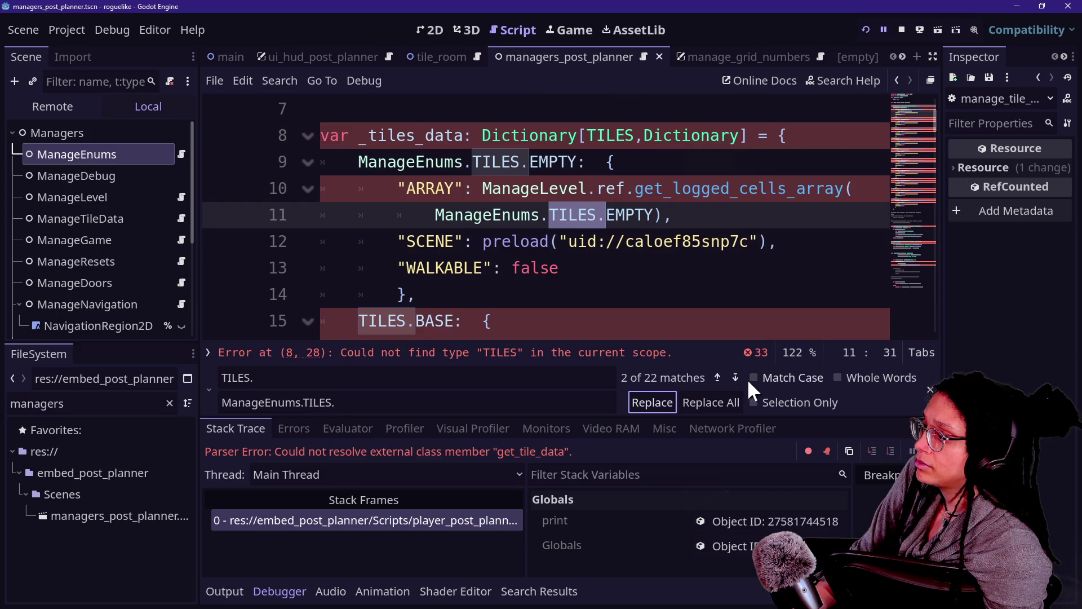
pyautogui.click(740, 377)
pyautogui.click(652, 402)
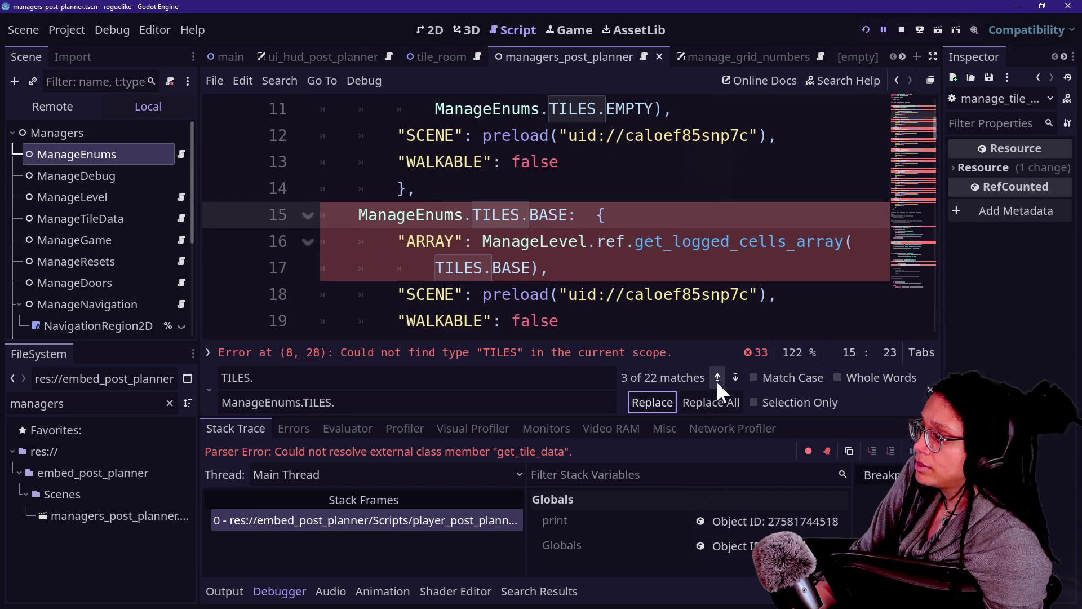
pyautogui.click(735, 377)
pyautogui.click(660, 399)
pyautogui.click(735, 378)
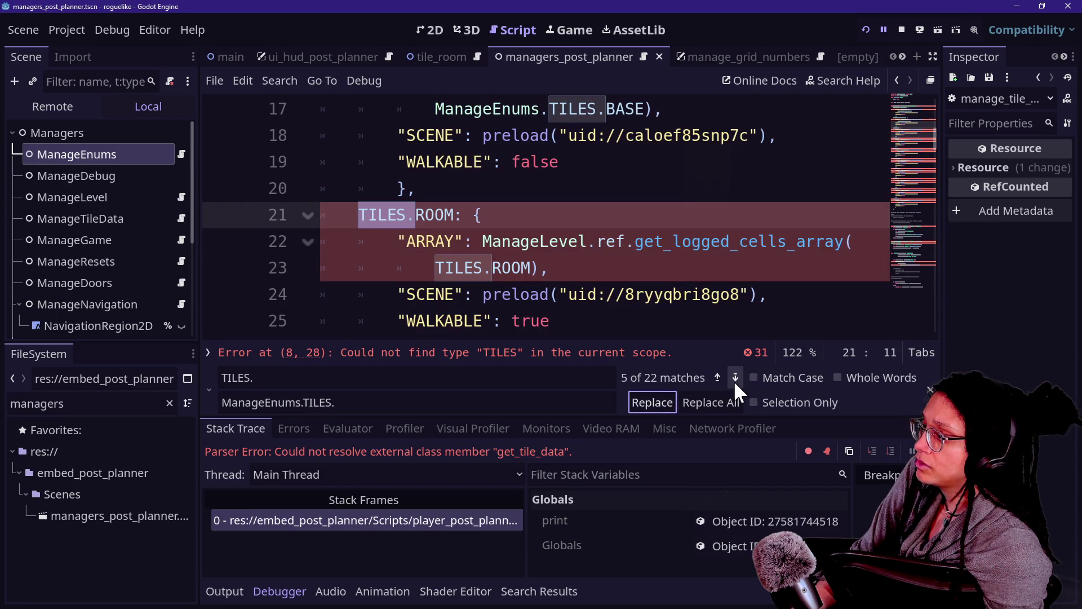
pyautogui.click(654, 398)
pyautogui.click(735, 377)
pyautogui.click(654, 401)
pyautogui.click(735, 377)
pyautogui.click(654, 397)
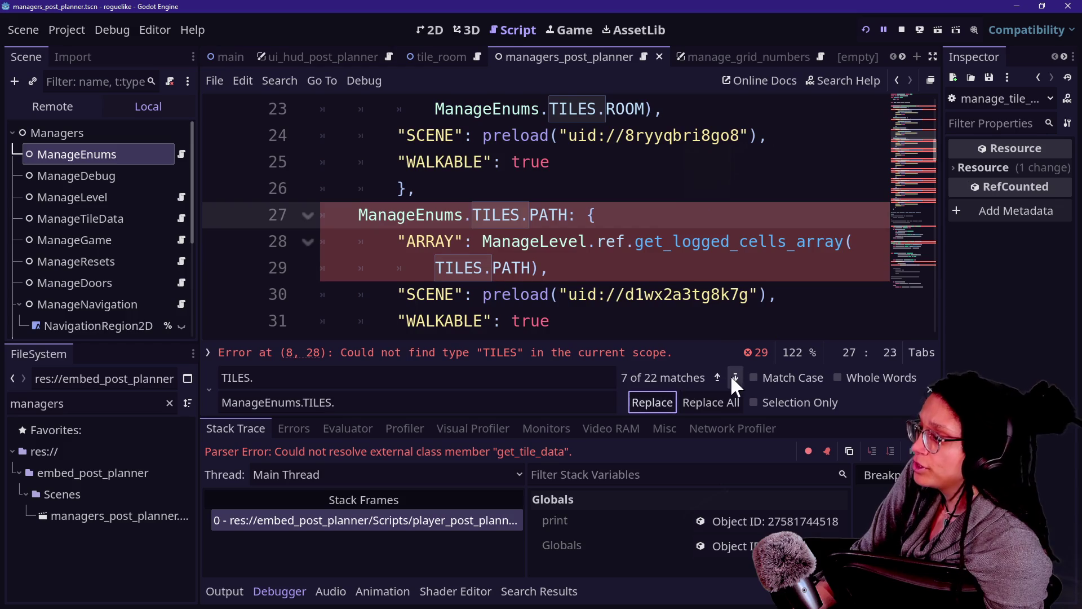
pyautogui.click(735, 376)
pyautogui.click(670, 397)
# Change the WALL, STAIRS, ENEMY and ITEM references on lines 33–53 to ManageEnums.TILES.
pyautogui.click(735, 377)
pyautogui.click(676, 400)
pyautogui.click(735, 377)
pyautogui.click(652, 402)
pyautogui.click(734, 376)
pyautogui.click(649, 401)
pyautogui.click(735, 377)
pyautogui.click(652, 402)
pyautogui.click(736, 376)
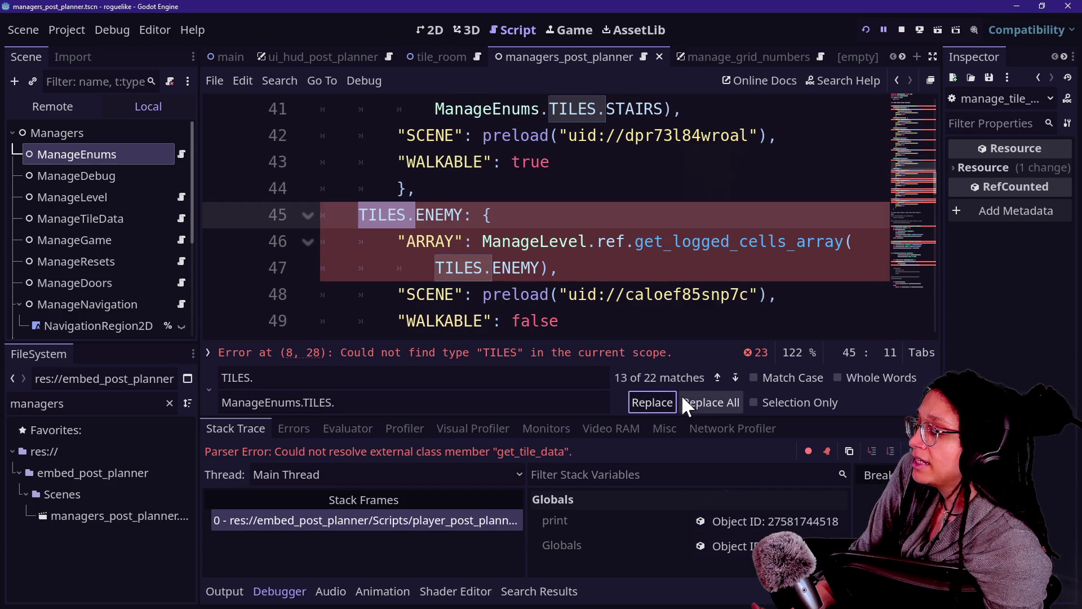
pyautogui.click(649, 402)
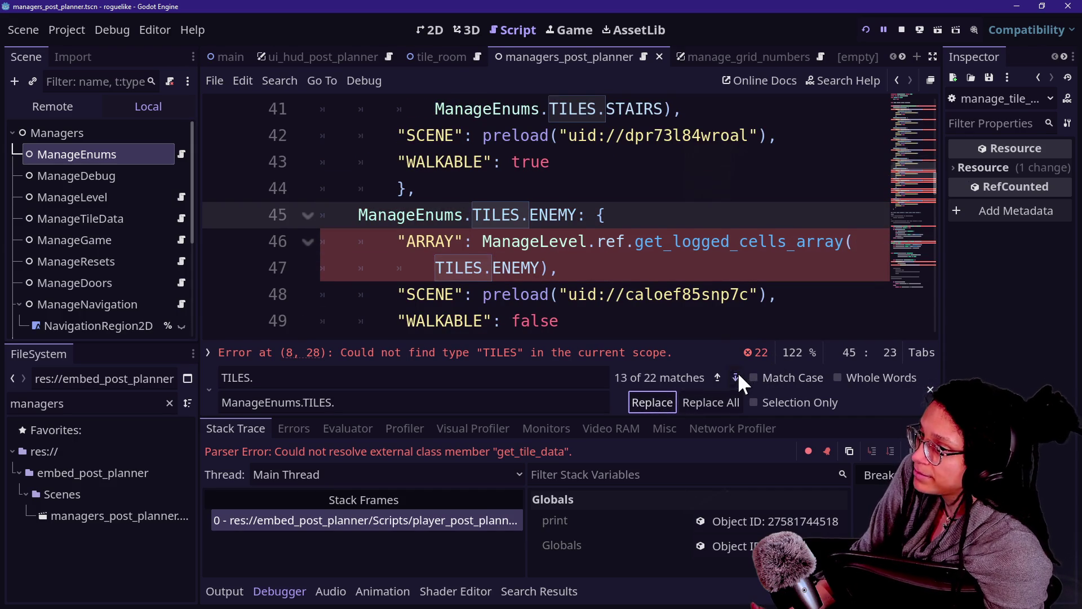
pyautogui.click(735, 377)
pyautogui.click(650, 402)
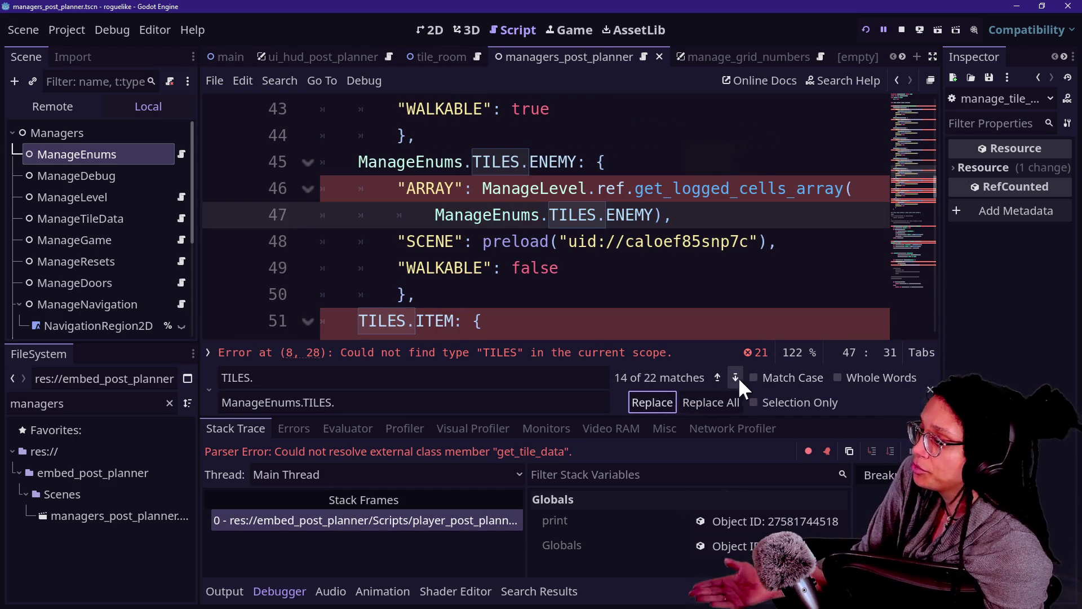
pyautogui.click(736, 377)
pyautogui.click(668, 402)
pyautogui.click(735, 376)
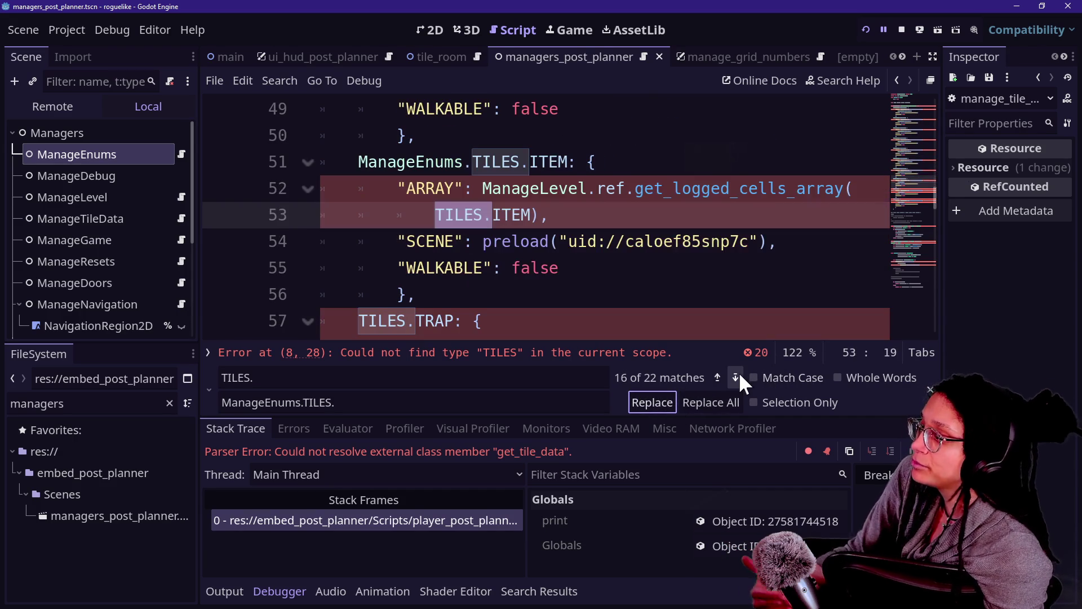
pyautogui.click(654, 403)
# Qualify the TRAP, DOOR and lines 103–105 TILES references with ManageEnums, then rerun the game.
pyautogui.click(736, 377)
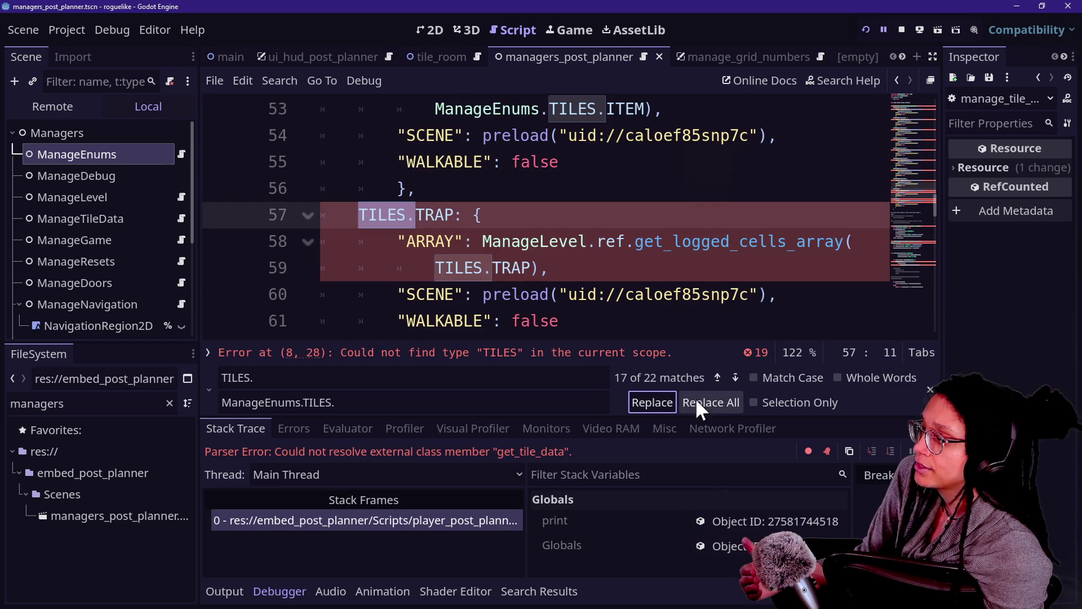
pyautogui.click(653, 402)
pyautogui.click(736, 377)
pyautogui.click(674, 403)
pyautogui.click(736, 377)
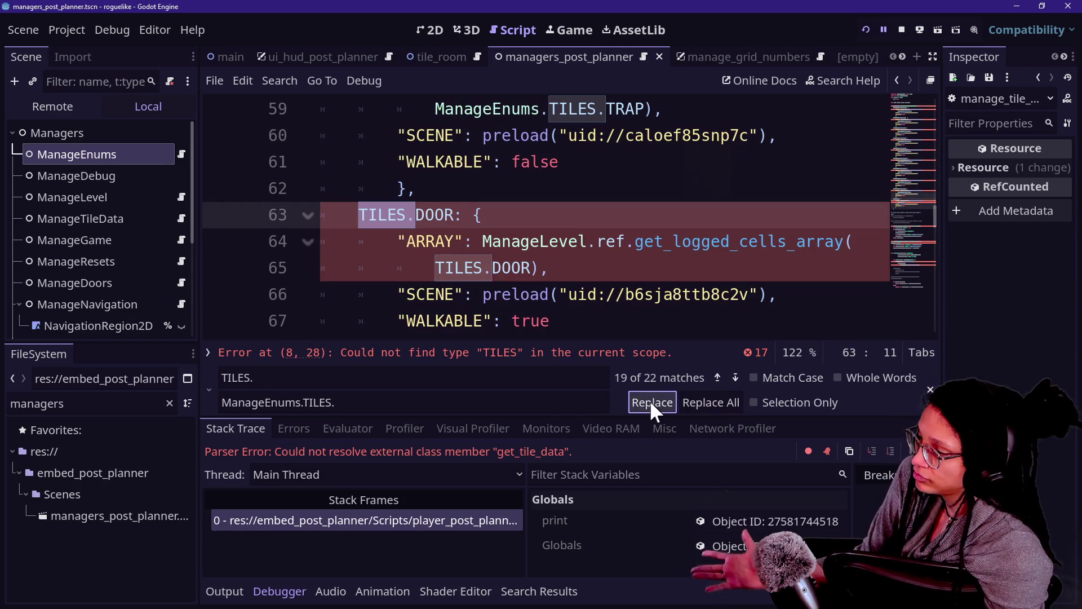
pyautogui.click(651, 402)
pyautogui.click(735, 377)
pyautogui.click(653, 403)
pyautogui.click(735, 377)
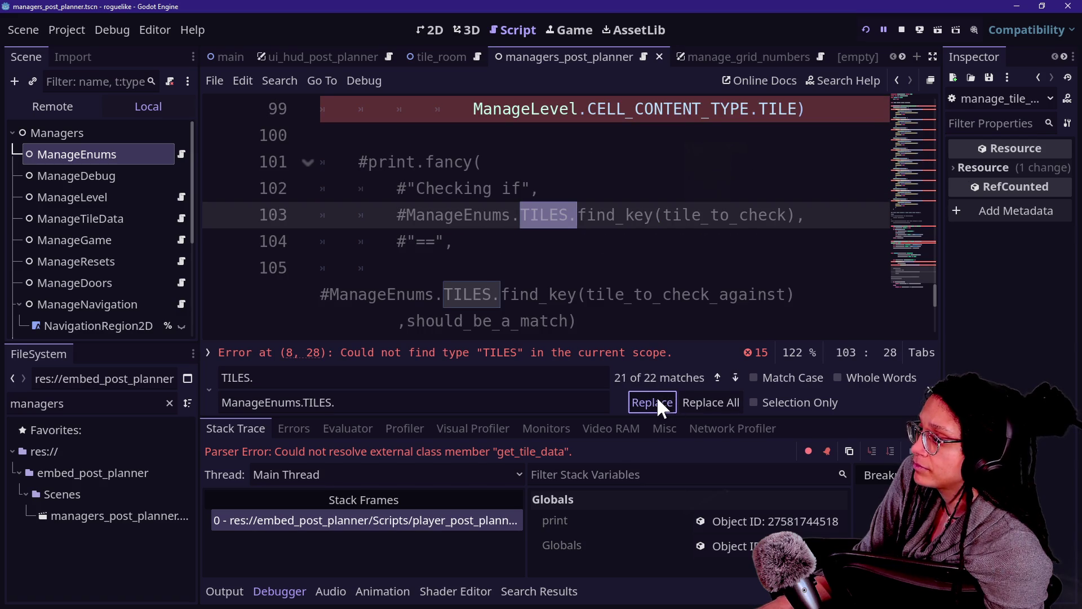
pyautogui.click(656, 401)
pyautogui.click(736, 377)
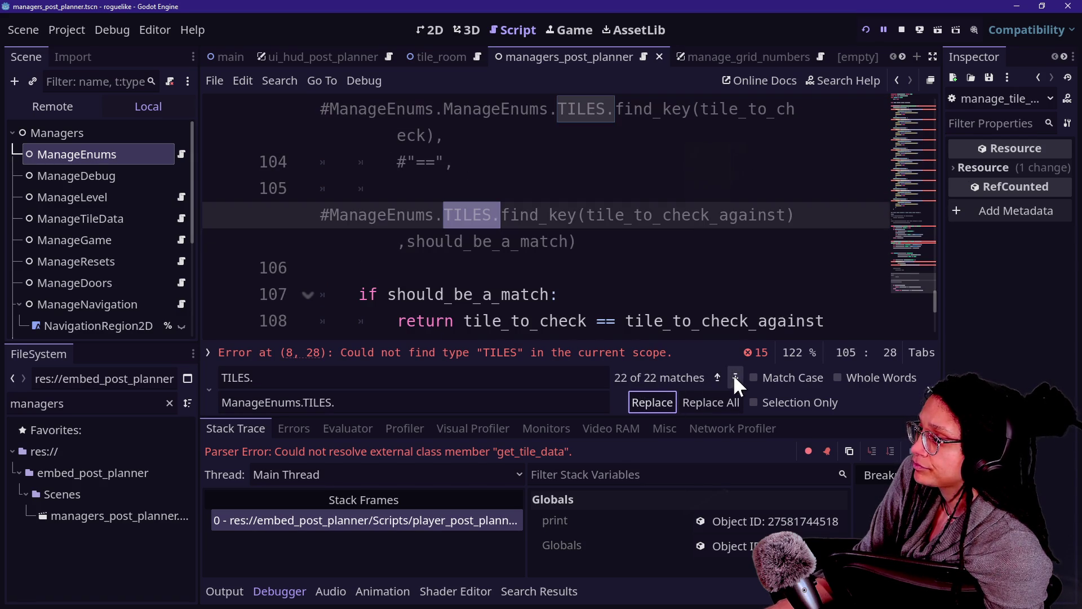
pyautogui.click(656, 395)
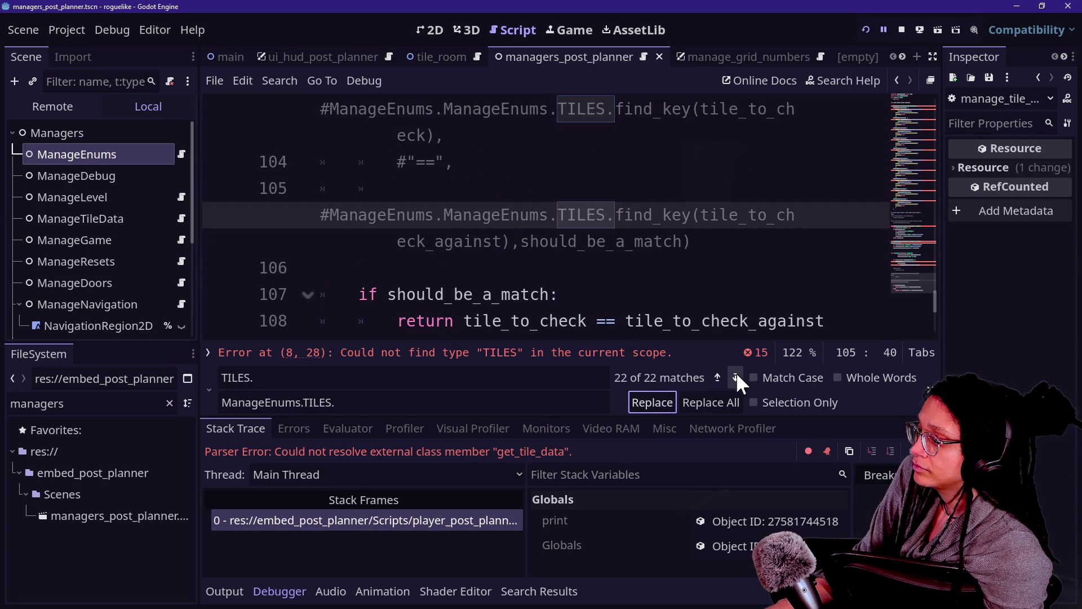
pyautogui.click(671, 271)
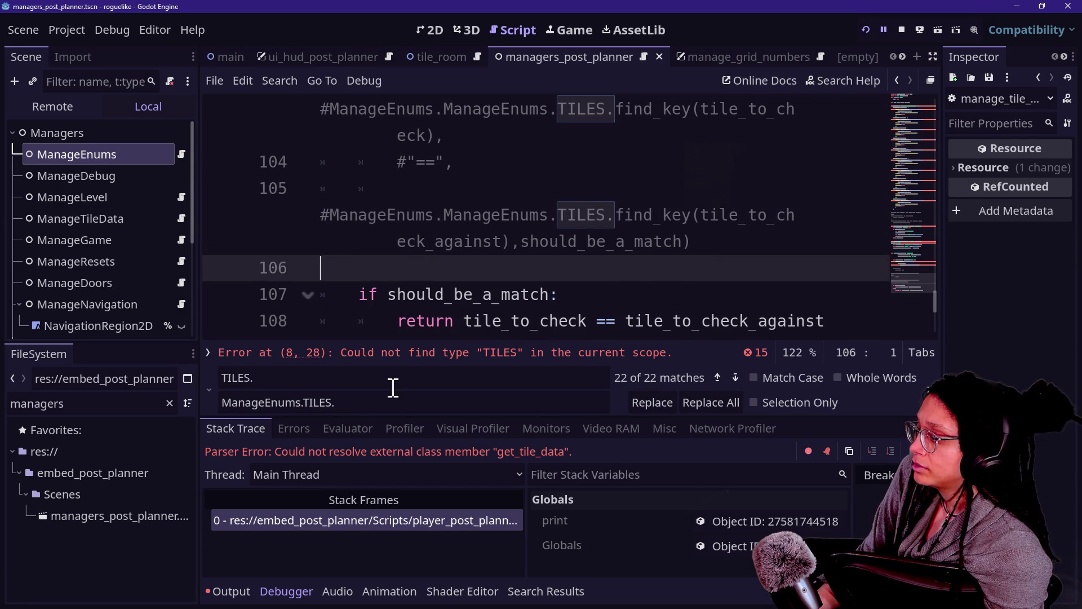
pyautogui.click(867, 29)
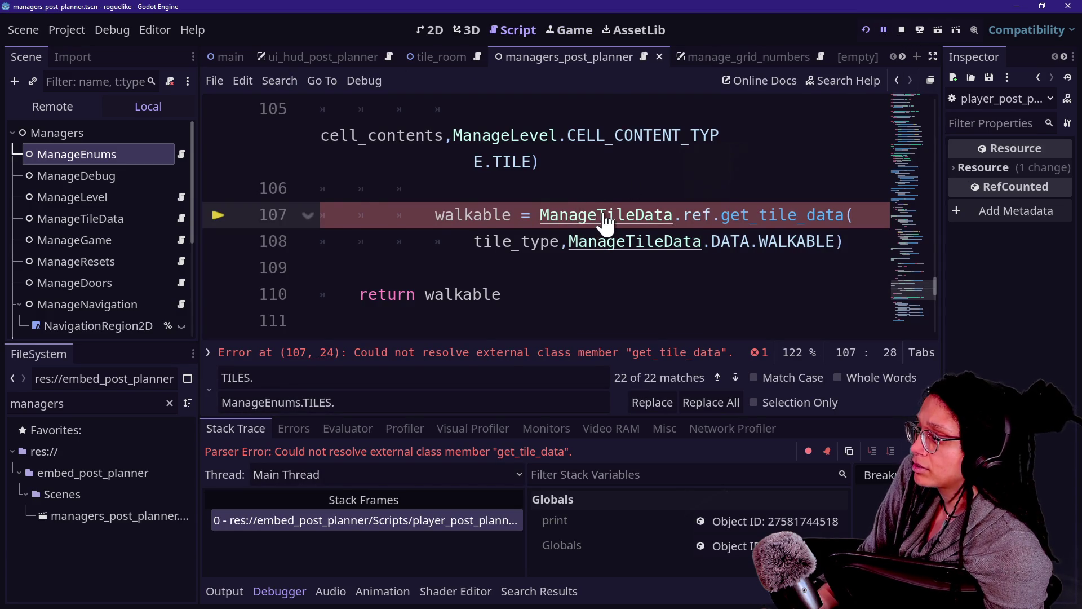
# Open the ManageTileData script and prefix the TILES type on line 8 with ManageEnums.
pyautogui.keyDown('ctrl'); pyautogui.click(580, 214); pyautogui.keyUp('ctrl')
pyautogui.click(701, 209)
pyautogui.hotkey('ctrl', 's')
pyautogui.click(913, 116)
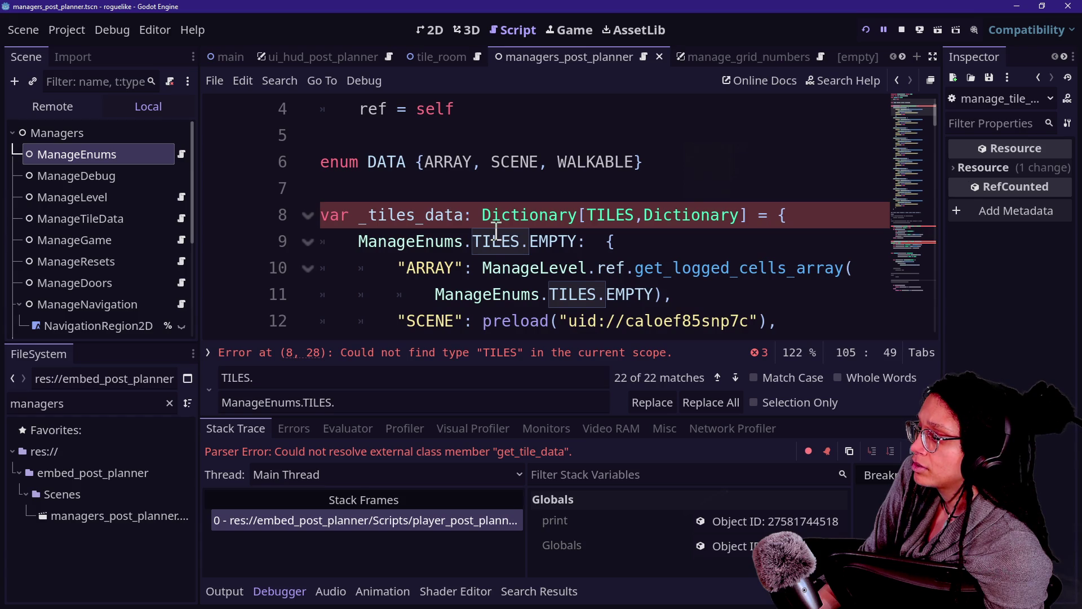
pyautogui.click(581, 215)
pyautogui.write('Manag')
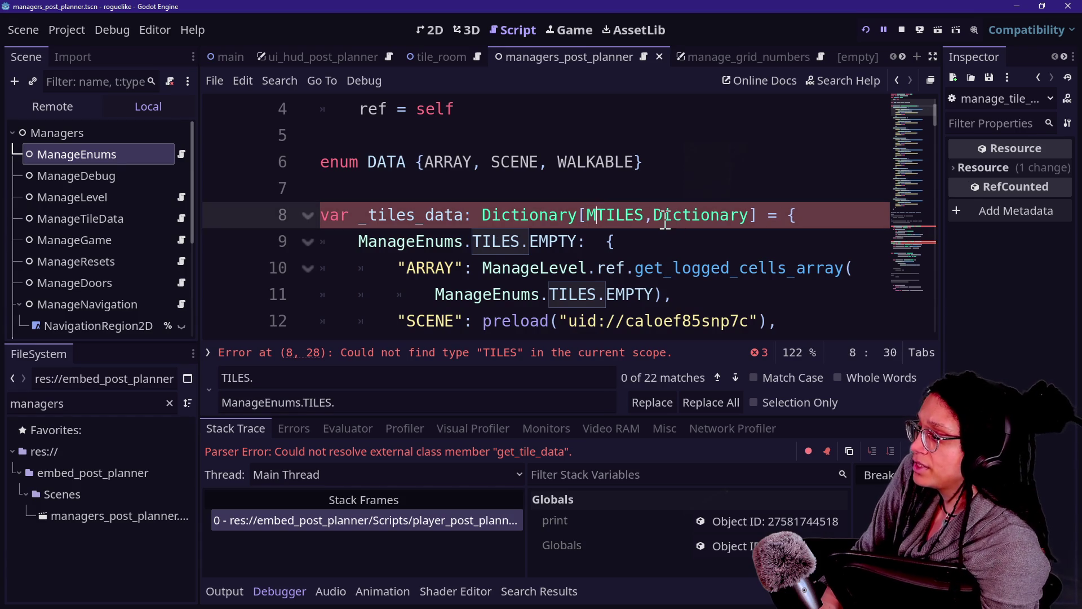
pyautogui.write('eEnums.')
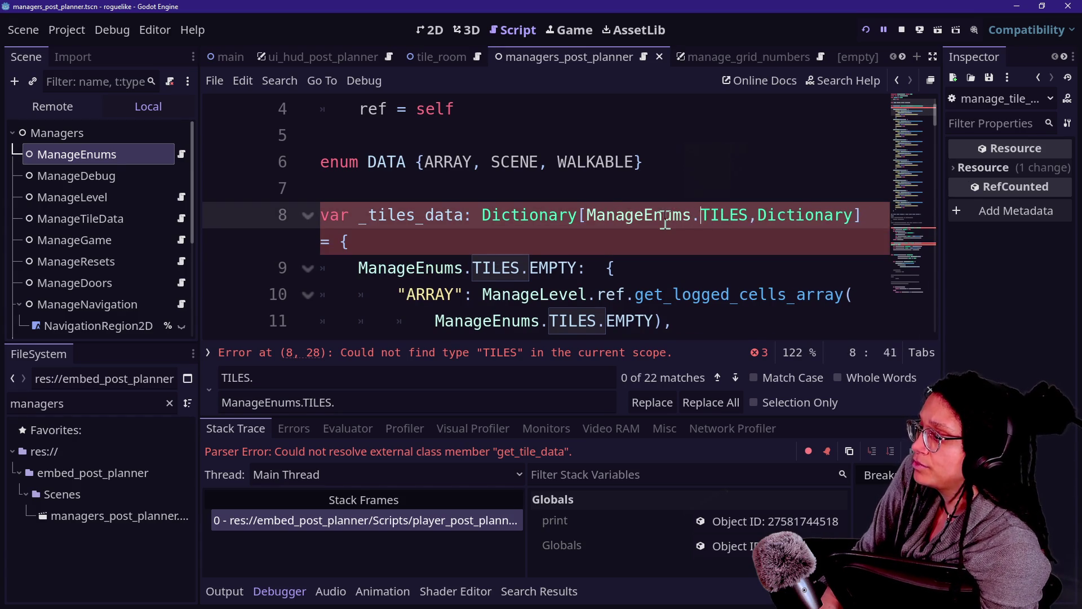
pyautogui.click(757, 153)
pyautogui.hotkey('ctrl', 's')
# Prefix the TILES parameter types in get_tile_data and set_tile_data with ManageEnums.
pyautogui.click(907, 243)
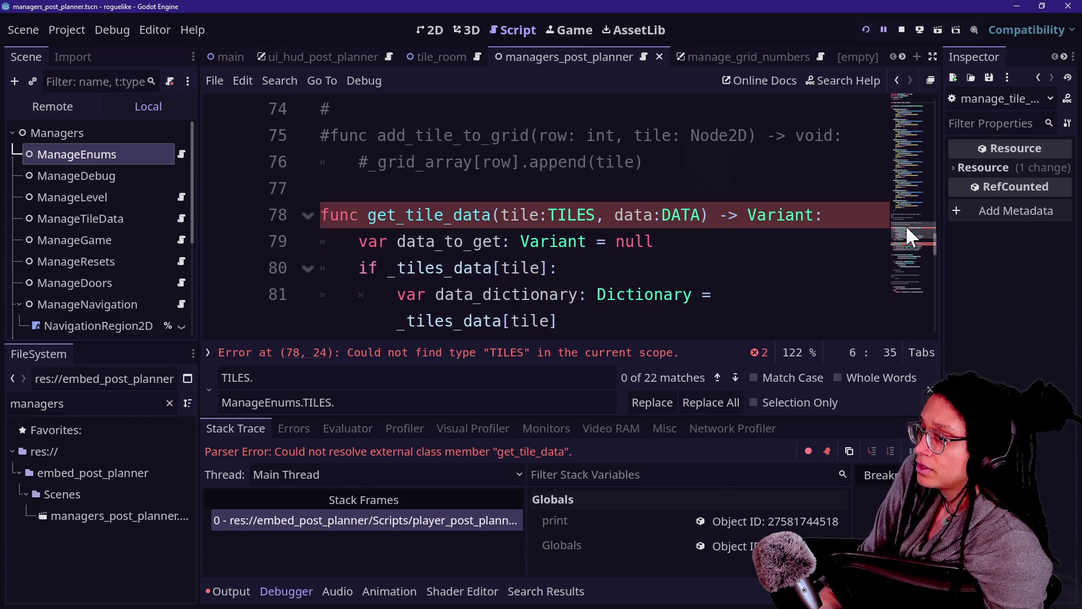
pyautogui.click(549, 215)
pyautogui.write('ManageEnums.')
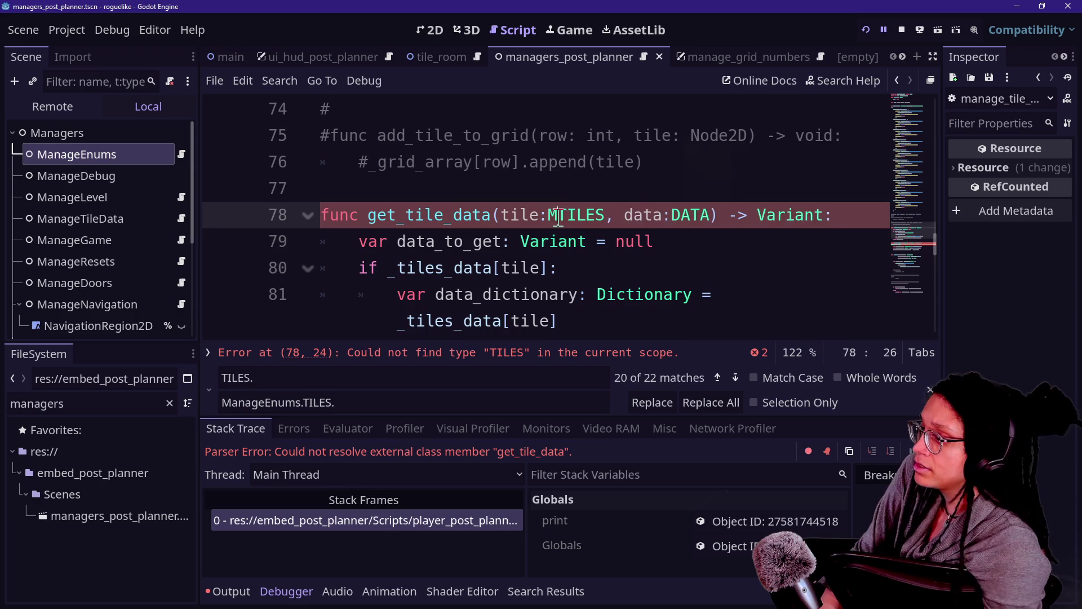
pyautogui.moveTo(931, 248); pyautogui.dragTo(924, 242)
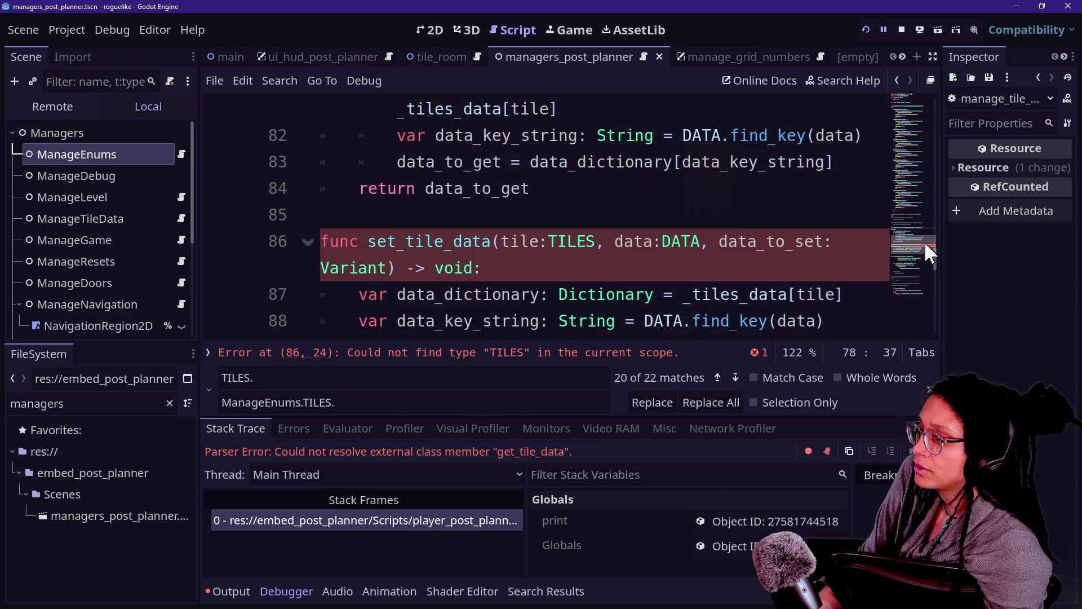
pyautogui.click(547, 238)
pyautogui.write('ManageEnums')
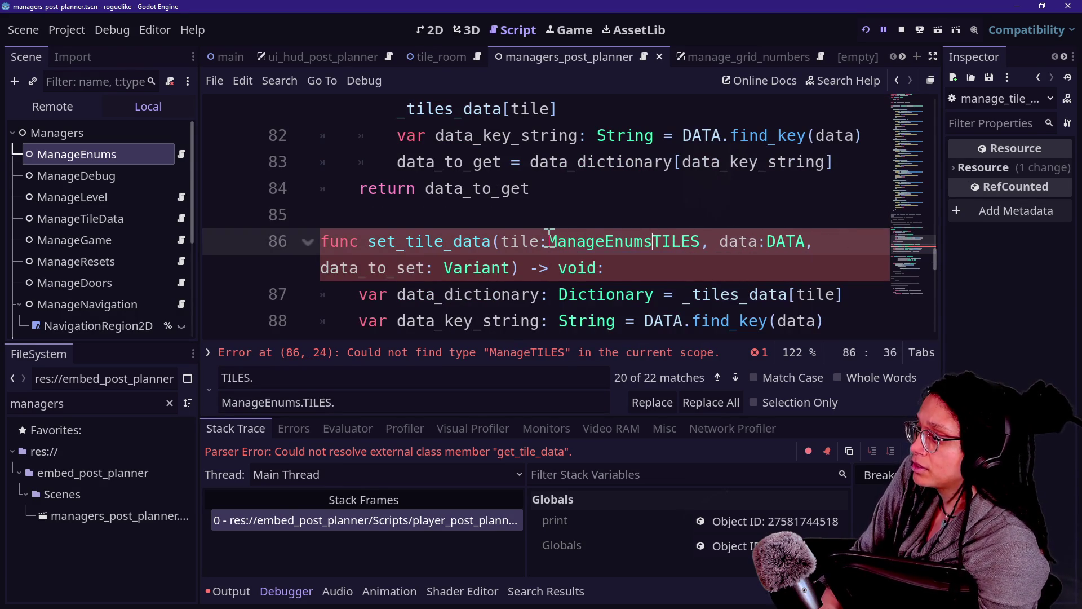
pyautogui.write('.')
pyautogui.click(474, 163)
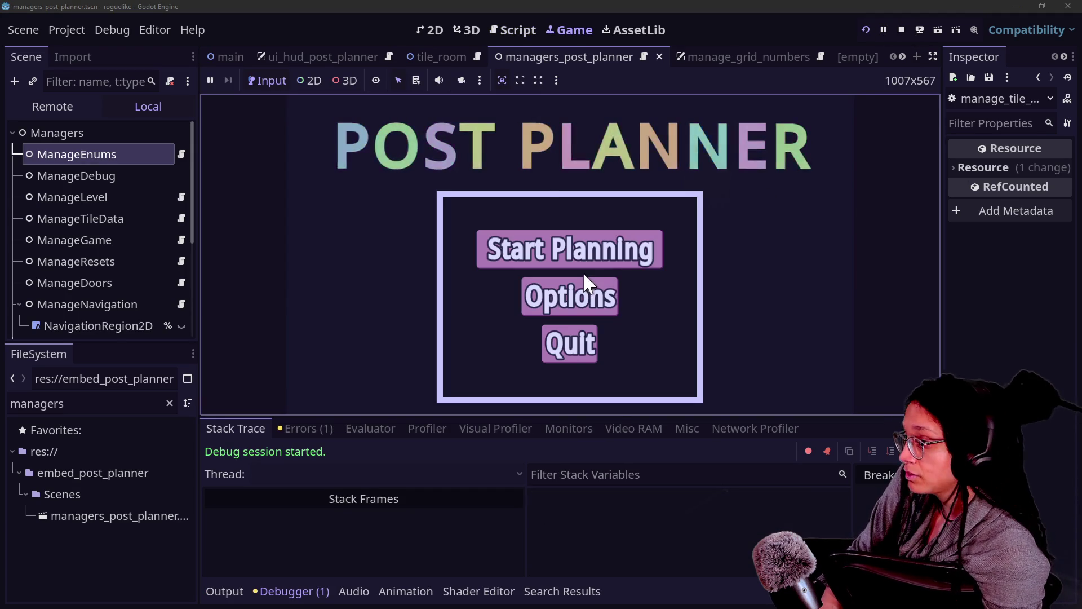
# Play Post Planner briefly, starting planning and picking a platform, then stop the game.
pyautogui.click(578, 263)
pyautogui.click(550, 251)
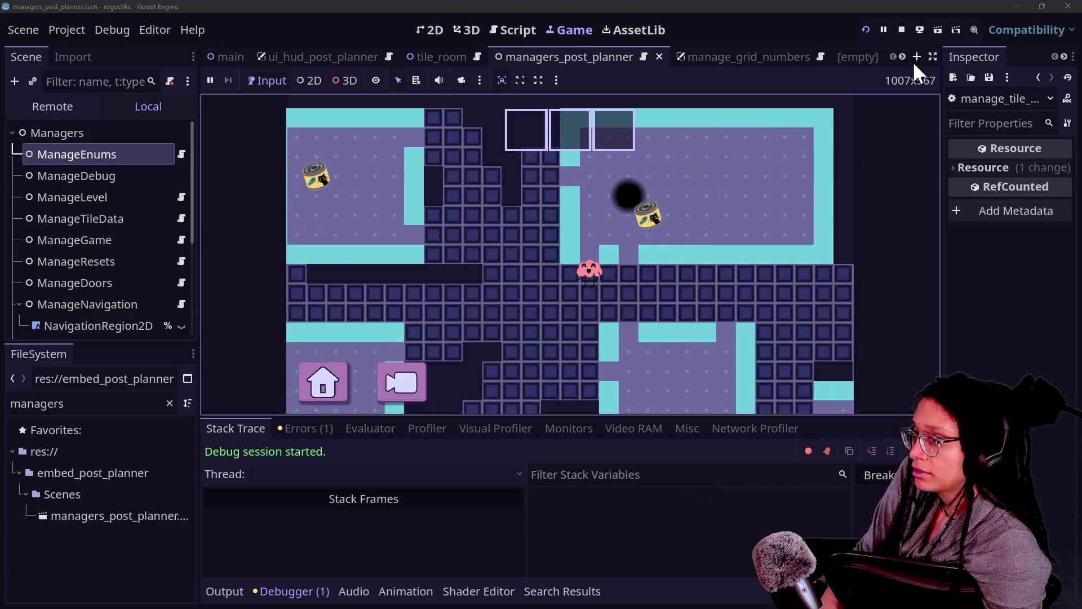
pyautogui.click(902, 31)
pyautogui.click(921, 166)
pyautogui.hotkey('ctrl', 's')
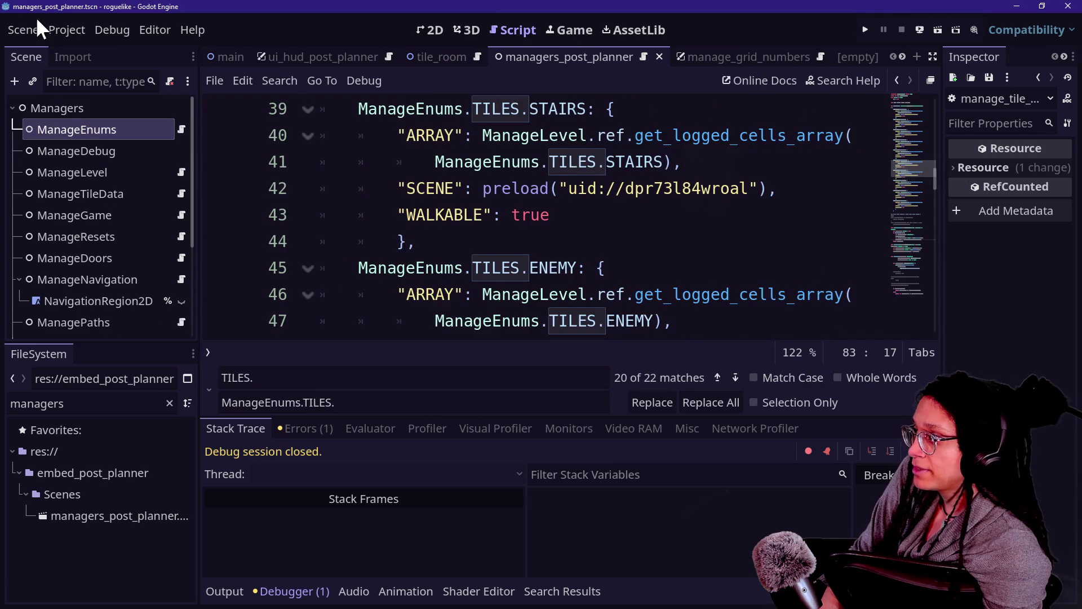
# Export embed_post_planner.pck into Embedded Games, overwriting the old file, and run the host game.
pyautogui.click(67, 28)
pyautogui.moveTo(454, 163); pyautogui.dragTo(194, 157)
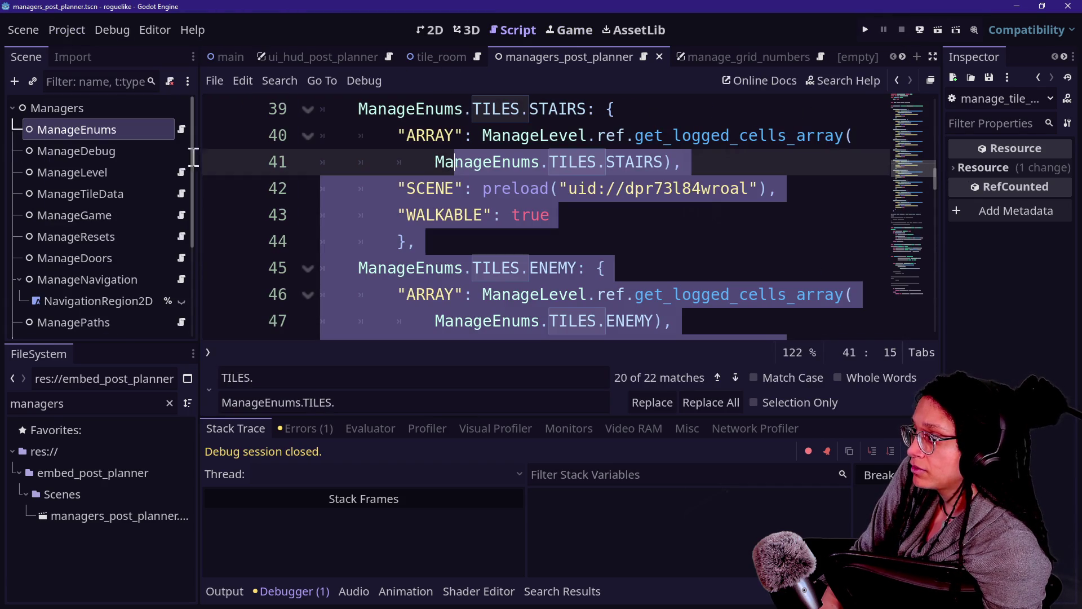
pyautogui.click(130, 171)
pyautogui.click(66, 29)
pyautogui.click(140, 124)
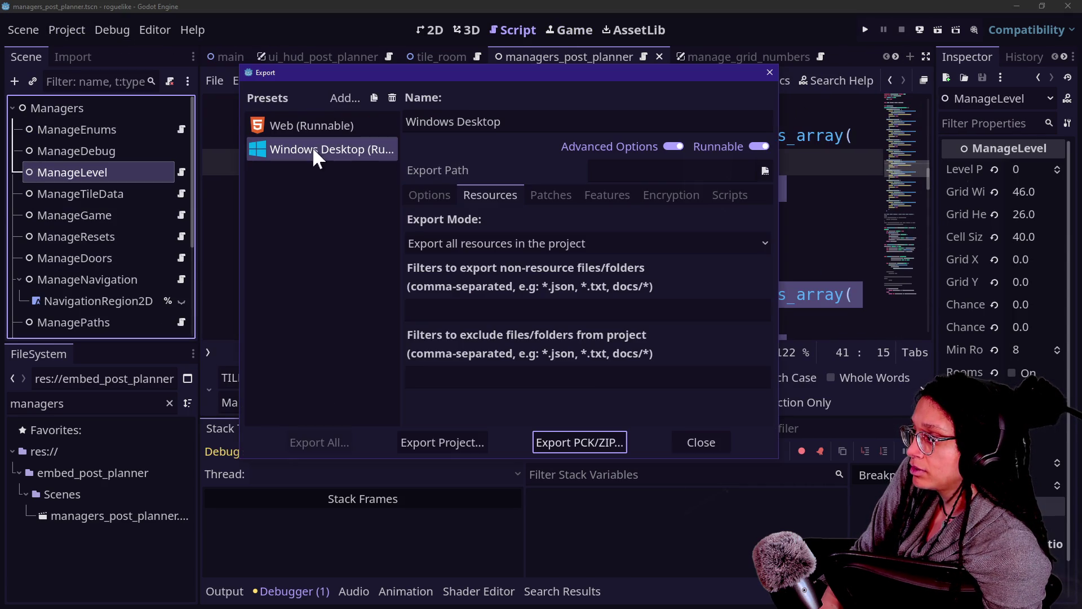
pyautogui.click(568, 451)
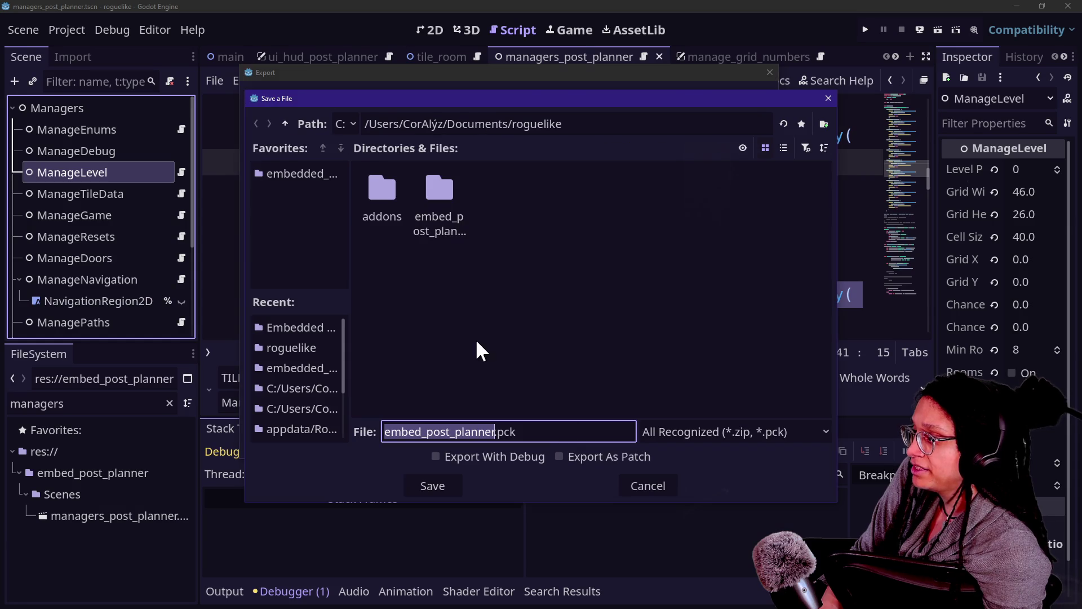
pyautogui.click(303, 325)
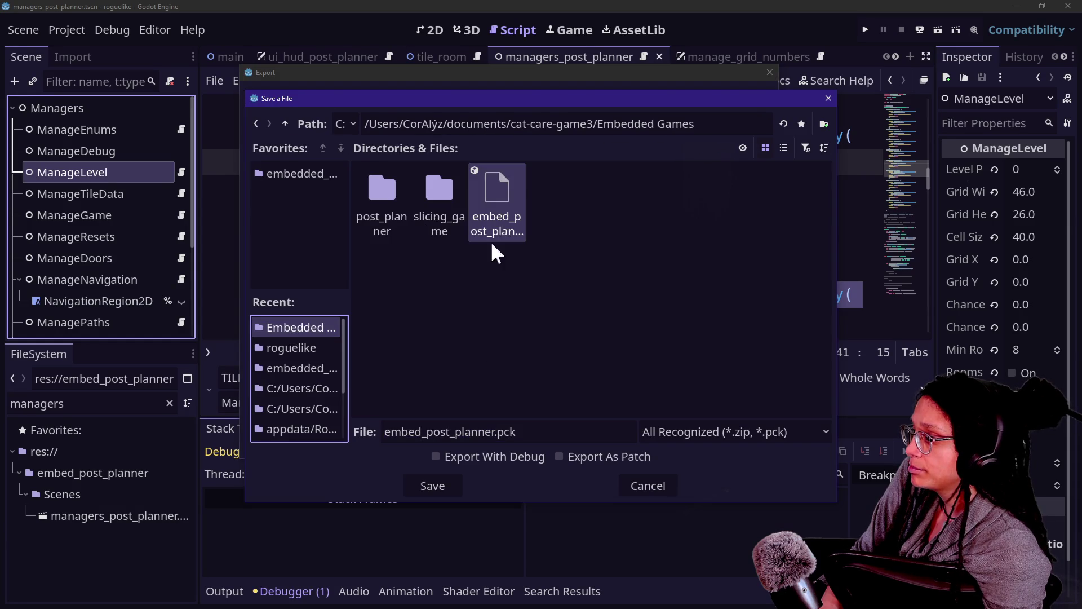
pyautogui.click(415, 494)
pyautogui.click(445, 321)
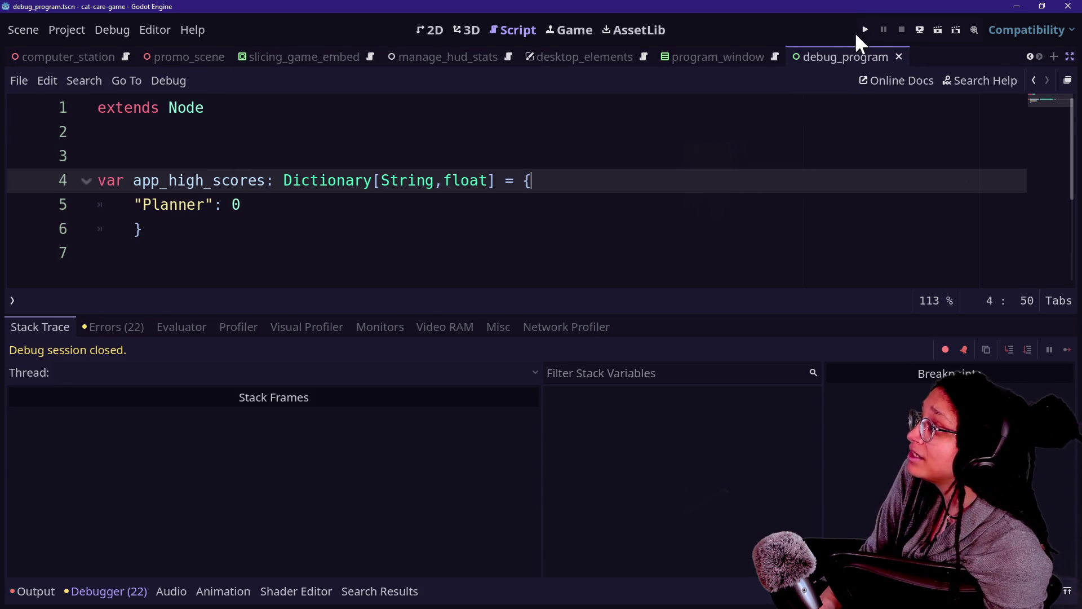
pyautogui.click(865, 29)
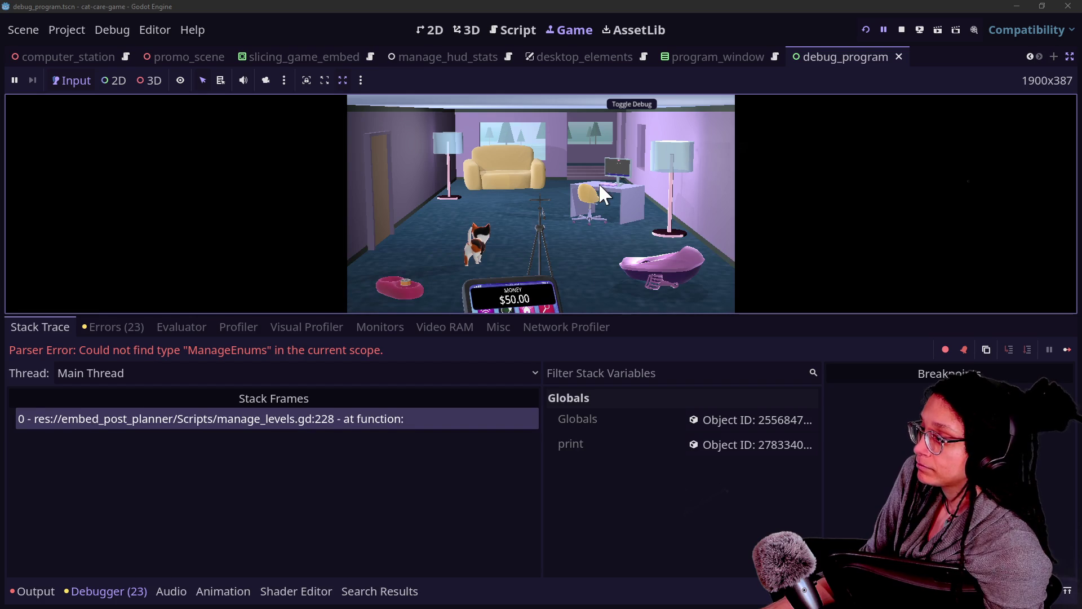
# Restart cat-care-game, launch Post Planner, and inspect the ManageEnums parser error's stack frame.
pyautogui.click(901, 31)
pyautogui.click(865, 30)
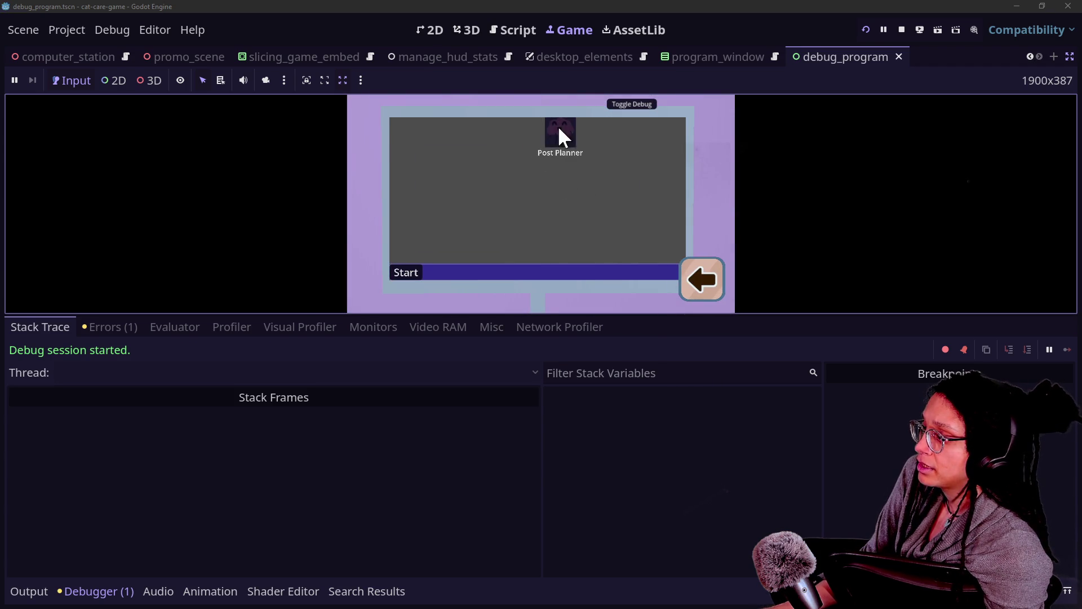
pyautogui.click(560, 131)
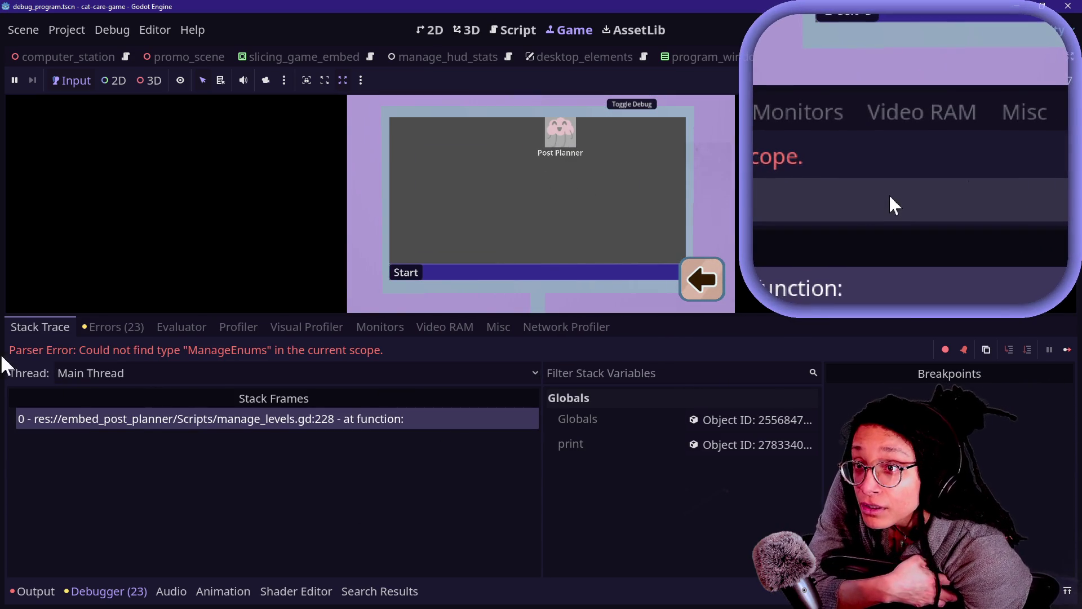
pyautogui.click(500, 442)
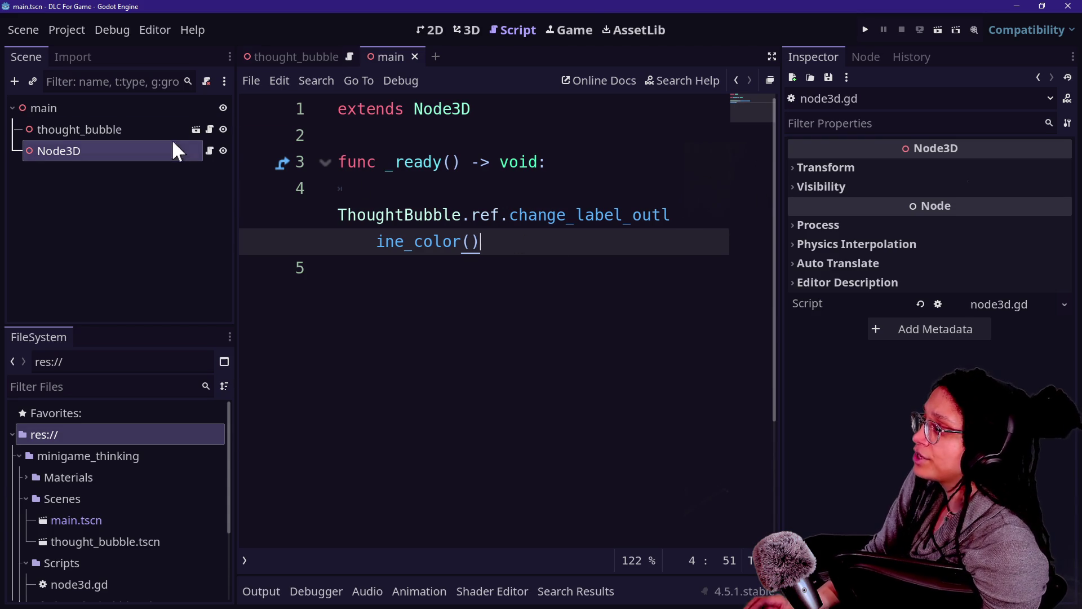
# Review the static ref setup lines at the top of the thought_bubble script.
pyautogui.click(209, 129)
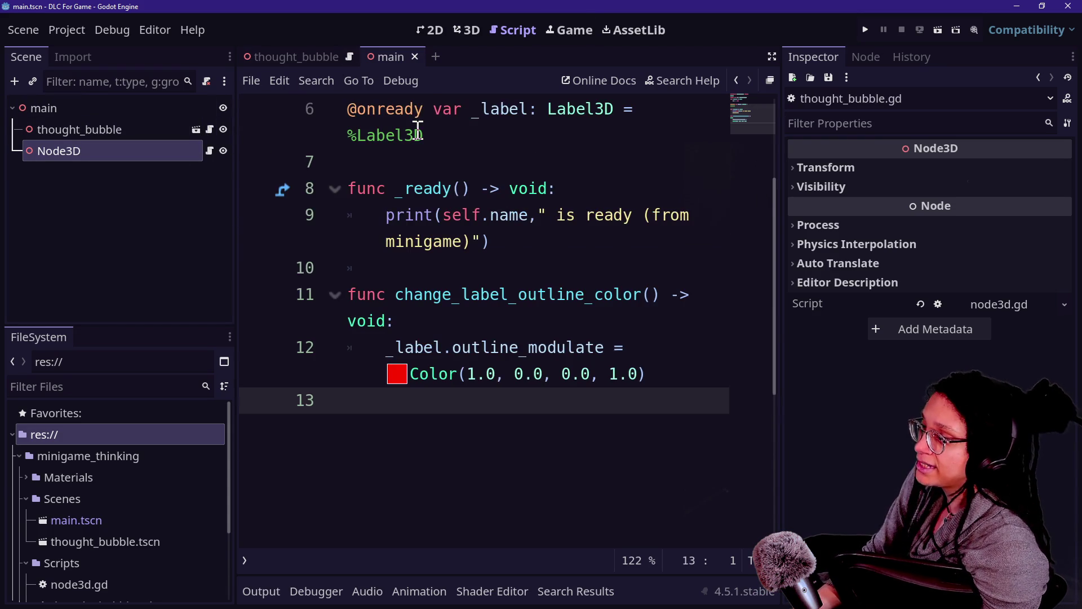
pyautogui.scroll(2, 418, 130)
pyautogui.moveTo(348, 109); pyautogui.dragTo(632, 213)
pyautogui.click(604, 219)
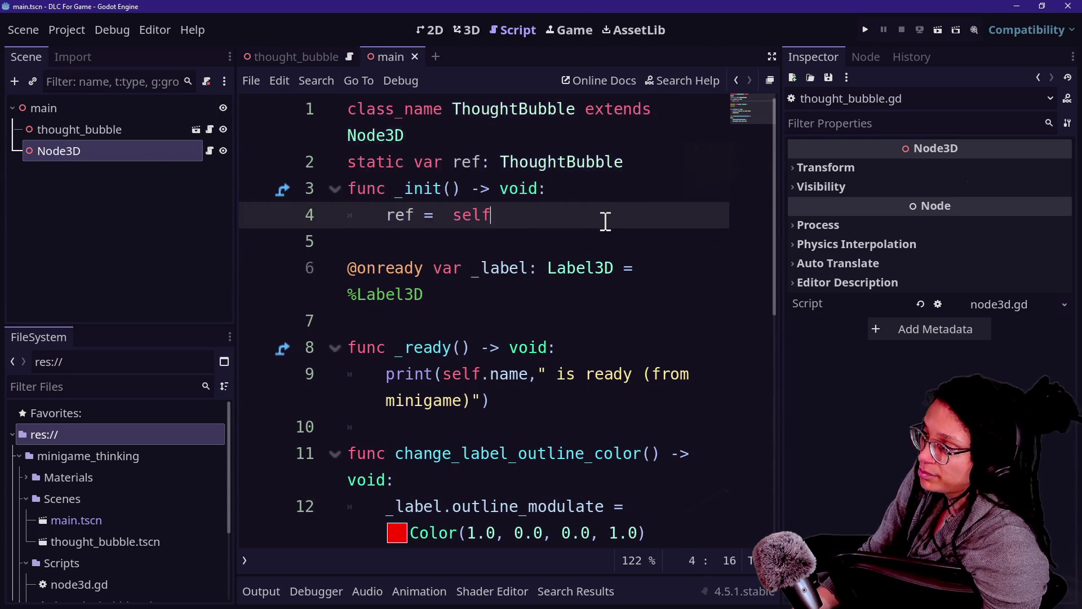
pyautogui.click(210, 151)
# Declare class_name SomeNode on the first line of node3d.gd.
pyautogui.moveTo(521, 162)
pyautogui.mouseDown()
pyautogui.moveTo(531, 241)
pyautogui.moveTo(499, 241)
pyautogui.moveTo(477, 121)
pyautogui.mouseUp()
pyautogui.click(477, 121)
pyautogui.hotkey('ctrl', 'Left')
pyautogui.hotkey('ctrl', 'Left')
pyautogui.write('class_namw')
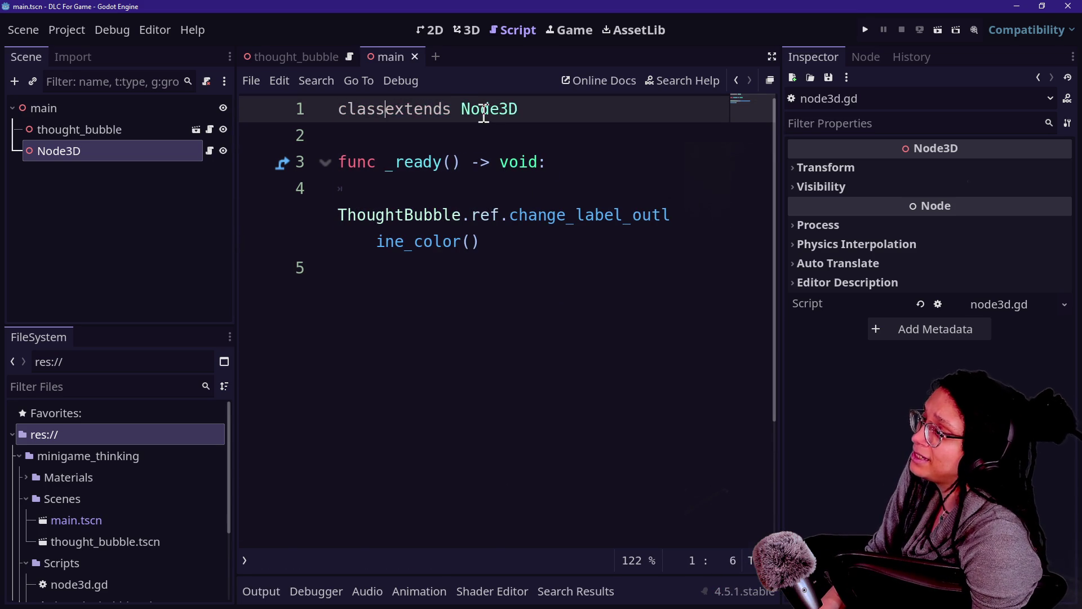
pyautogui.press('BackSpace')
pyautogui.write('e T')
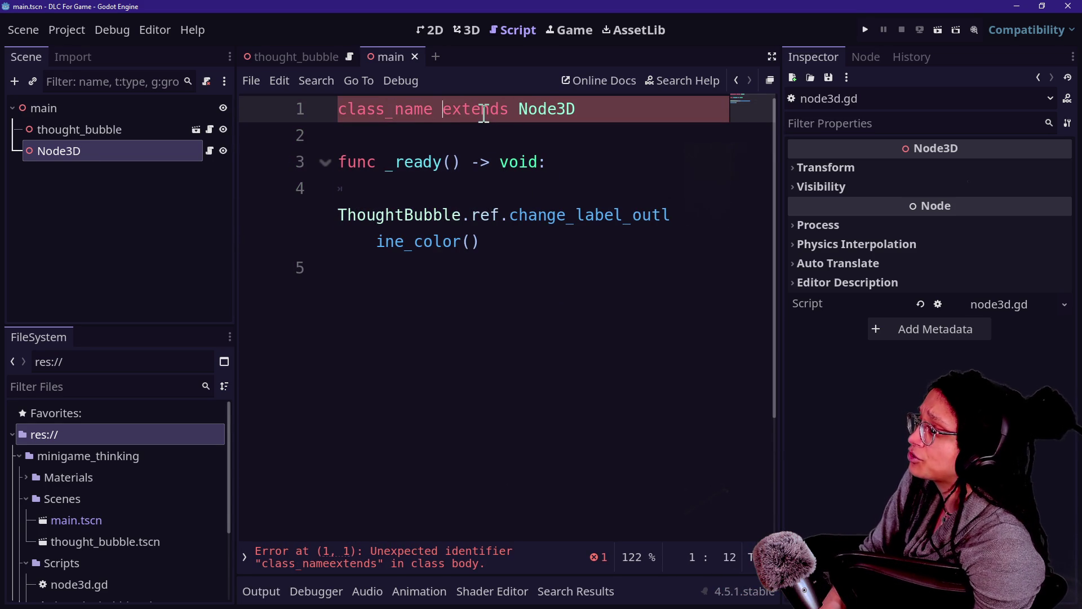
pyautogui.press('BackSpace')
pyautogui.write('Node')
pyautogui.press('BackSpace')
pyautogui.press('BackSpace')
pyautogui.press('BackSpace')
pyautogui.write('SomeNode')
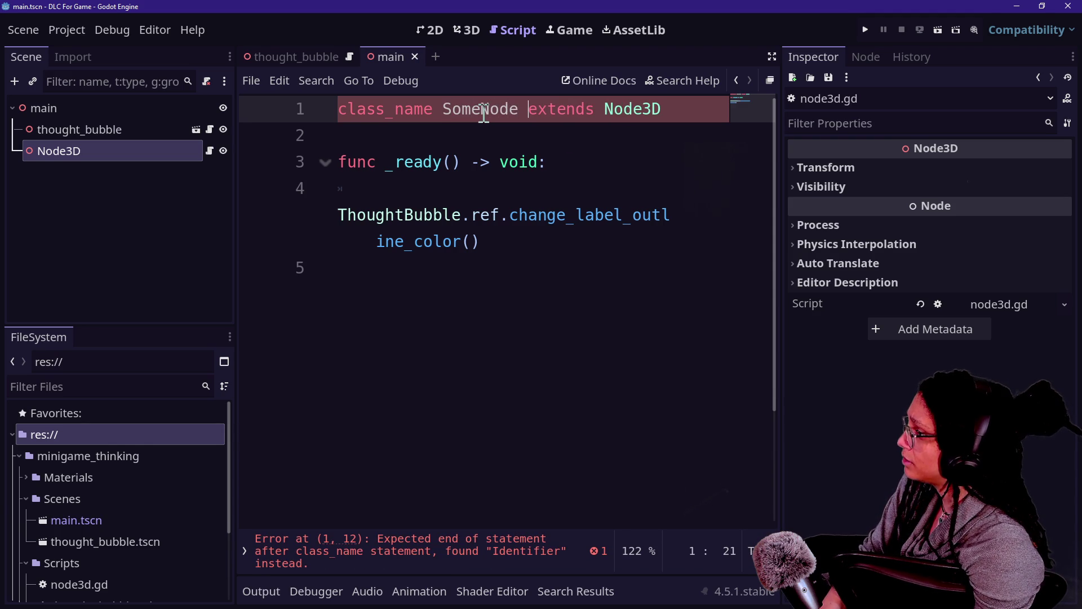
# Add 'static var ref: SomeNode' and an _init setting ref = self, then run the project.
pyautogui.click(677, 117)
pyautogui.press('Return')
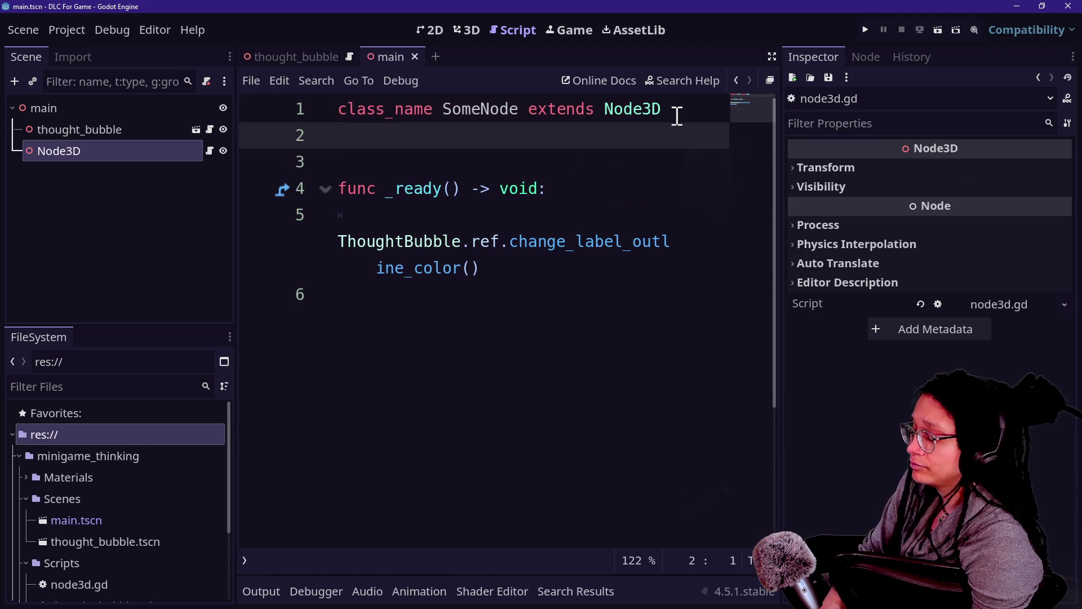
pyautogui.write('static var ref')
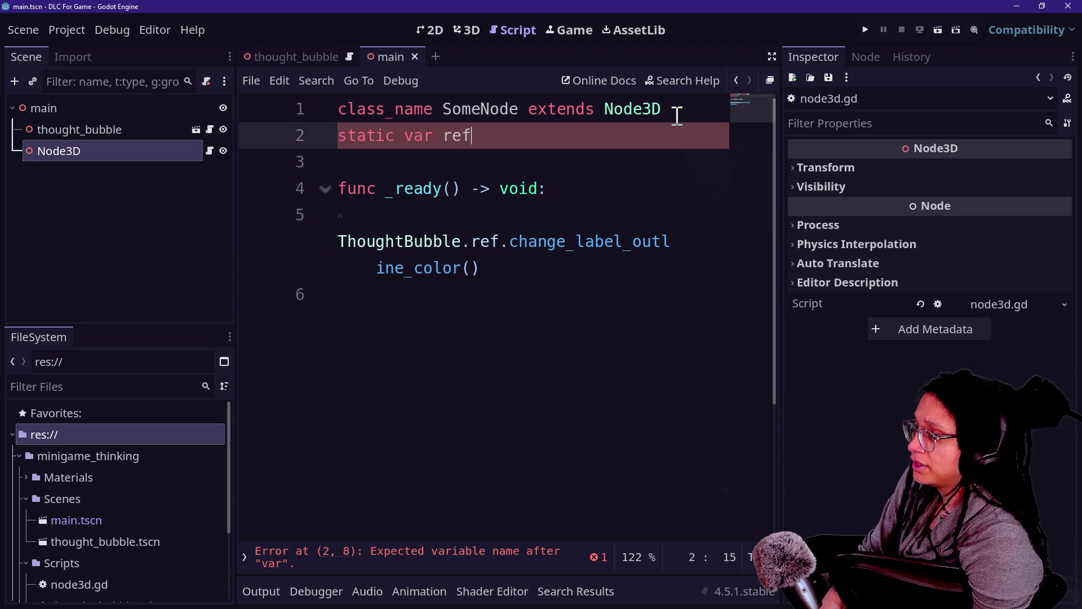
pyautogui.write(': SomeNode')
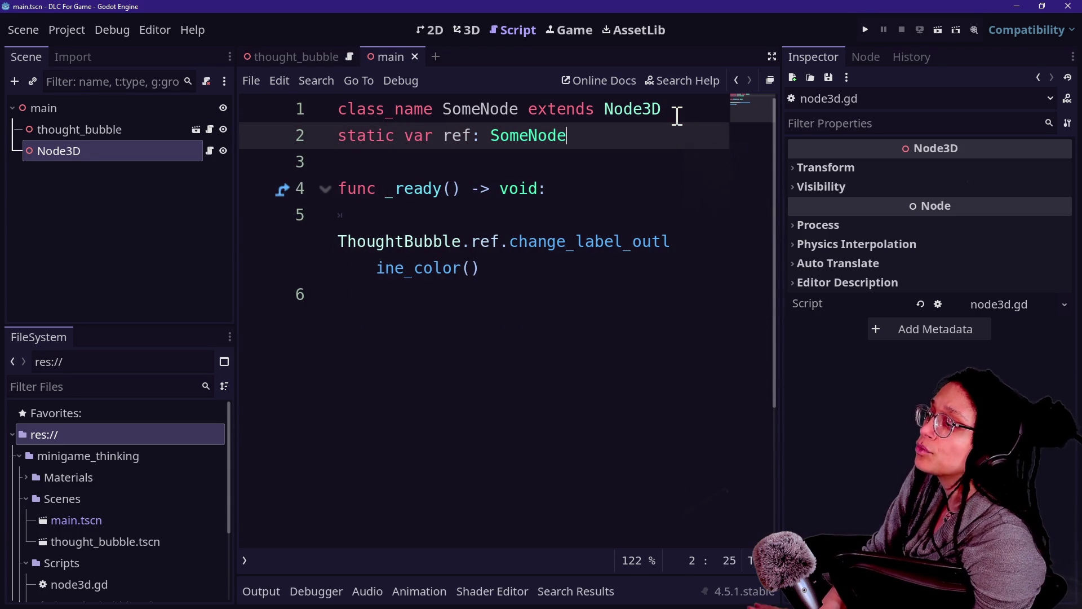
pyautogui.press('Return')
pyautogui.write('func')
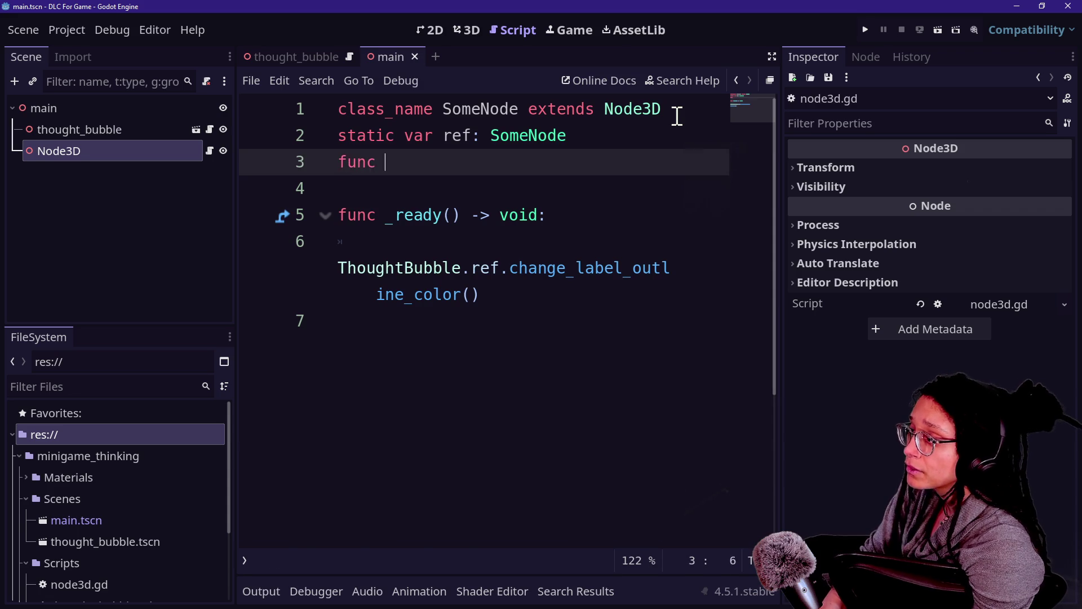
pyautogui.write('_init')
pyautogui.press('Return')
pyautogui.press('Return')
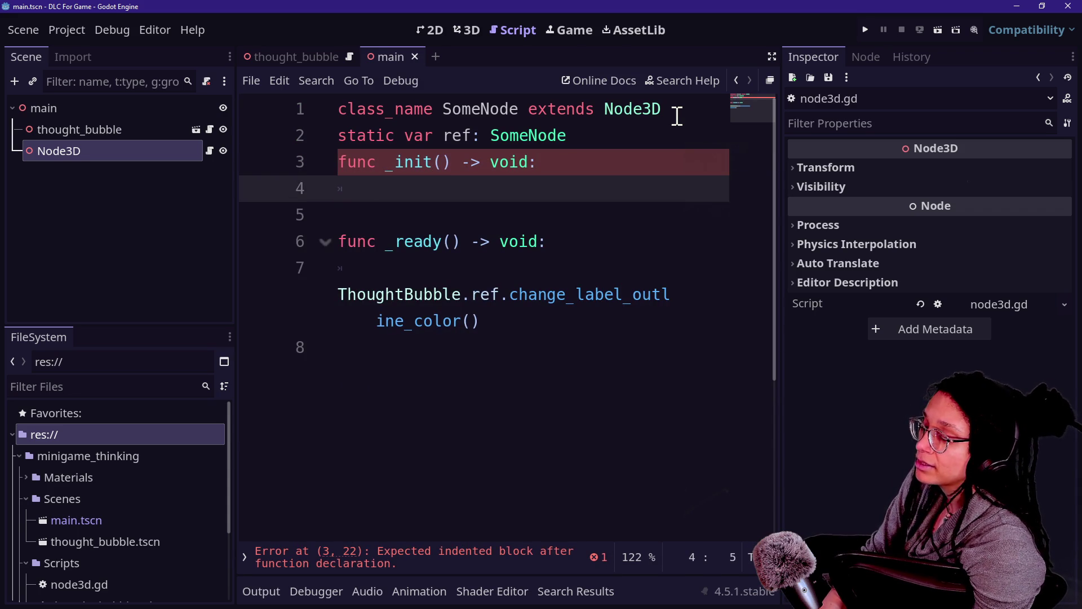
pyautogui.write('ref = self')
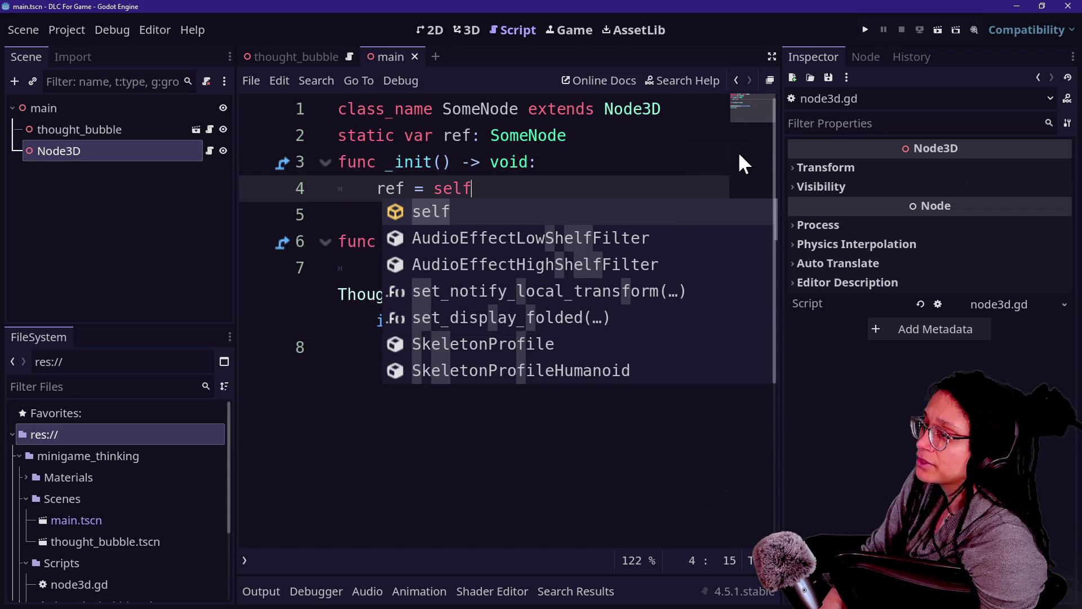
pyautogui.click(863, 30)
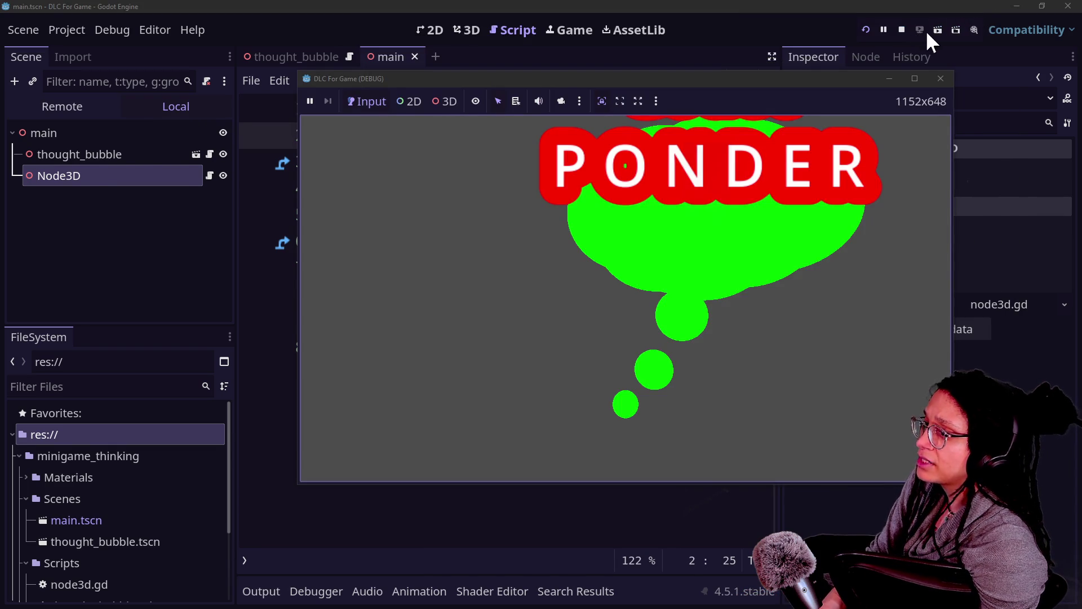
# Stop the test run and export DLC For Game as minigame_thinking.pck, overwriting the old pack.
pyautogui.click(903, 29)
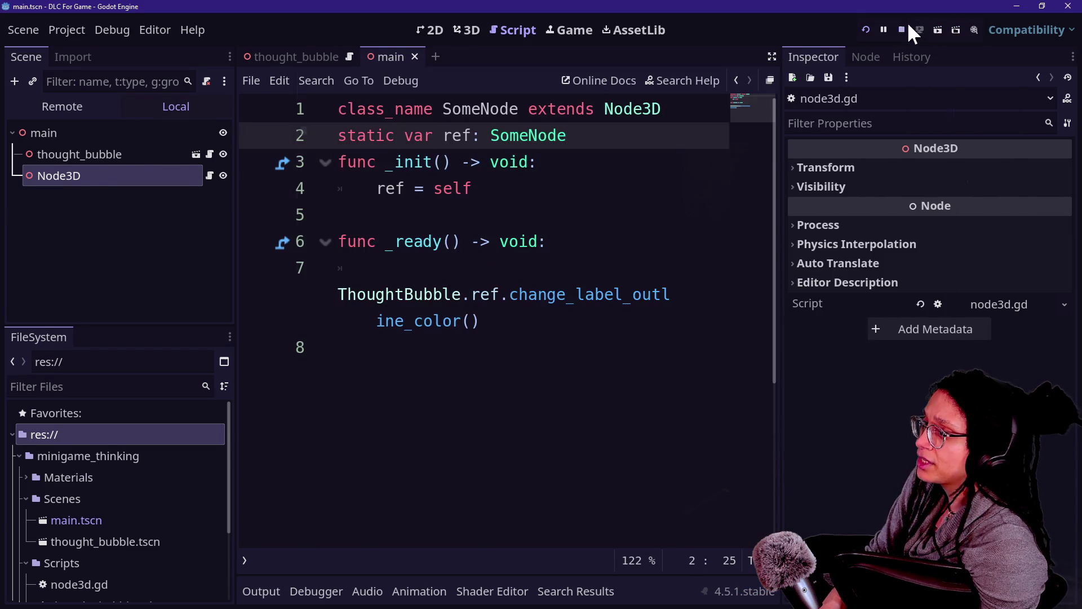
pyautogui.click(396, 242)
pyautogui.click(70, 30)
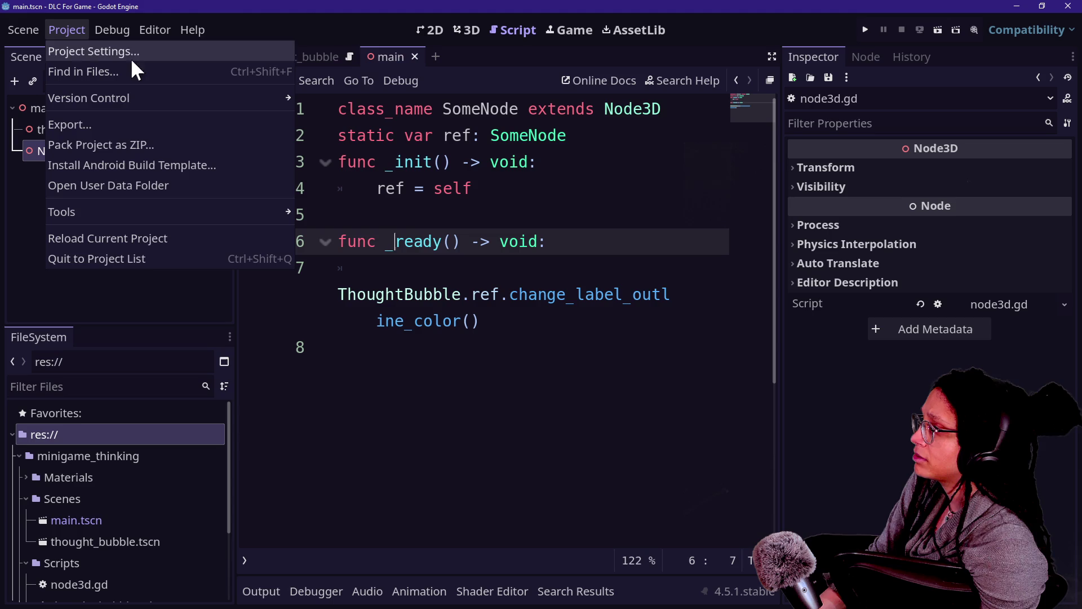
pyautogui.click(204, 124)
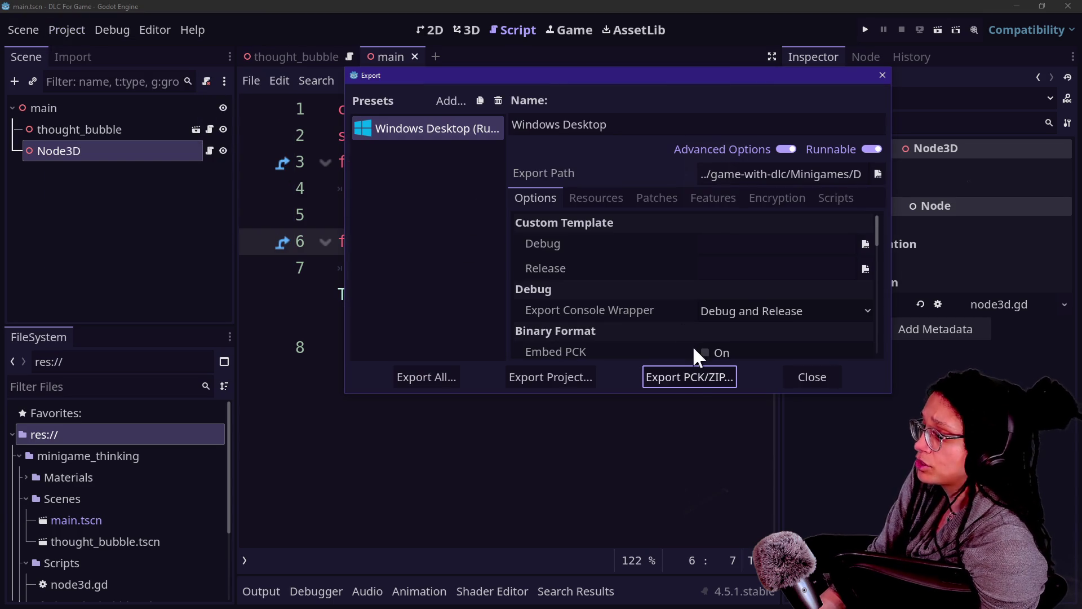
pyautogui.click(689, 377)
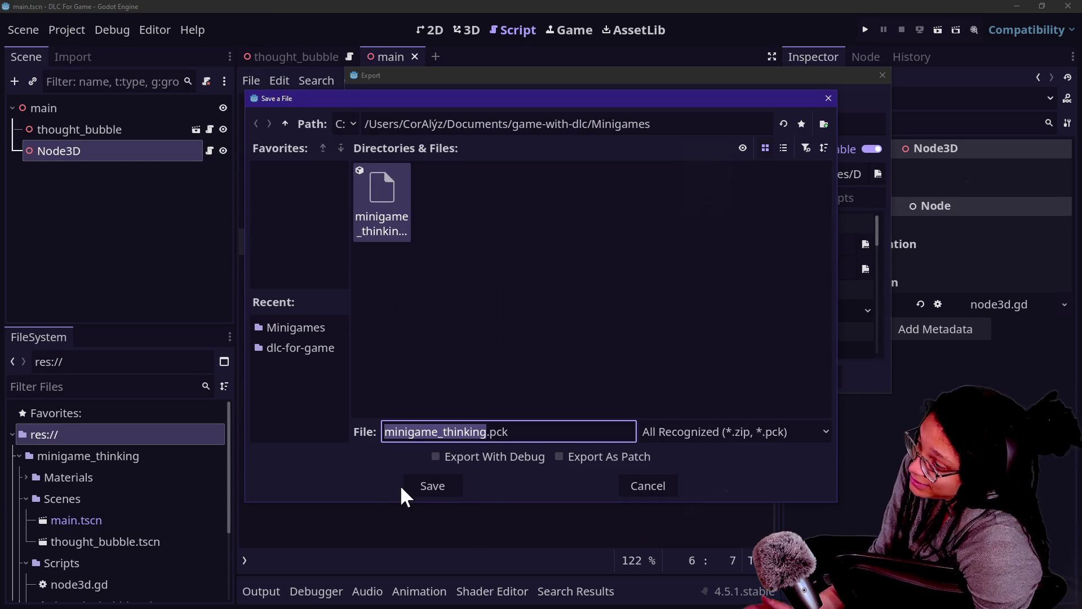
pyautogui.click(434, 486)
pyautogui.click(452, 331)
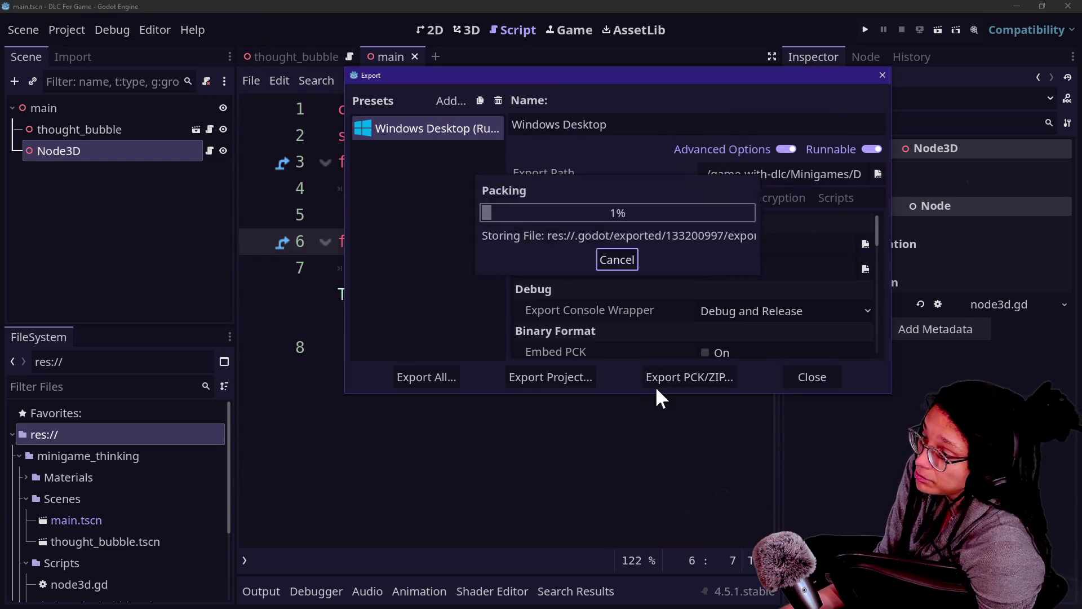
pyautogui.click(798, 374)
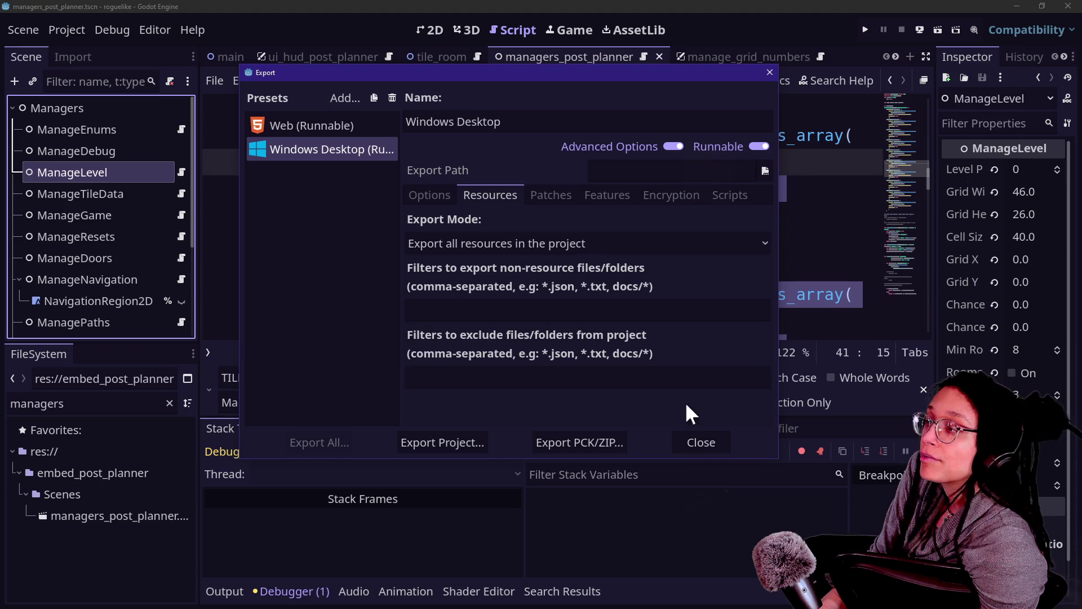
# Close the roguelike Export dialog, run Game With DLC, and load minigame_thinking to check the bubble.
pyautogui.click(700, 444)
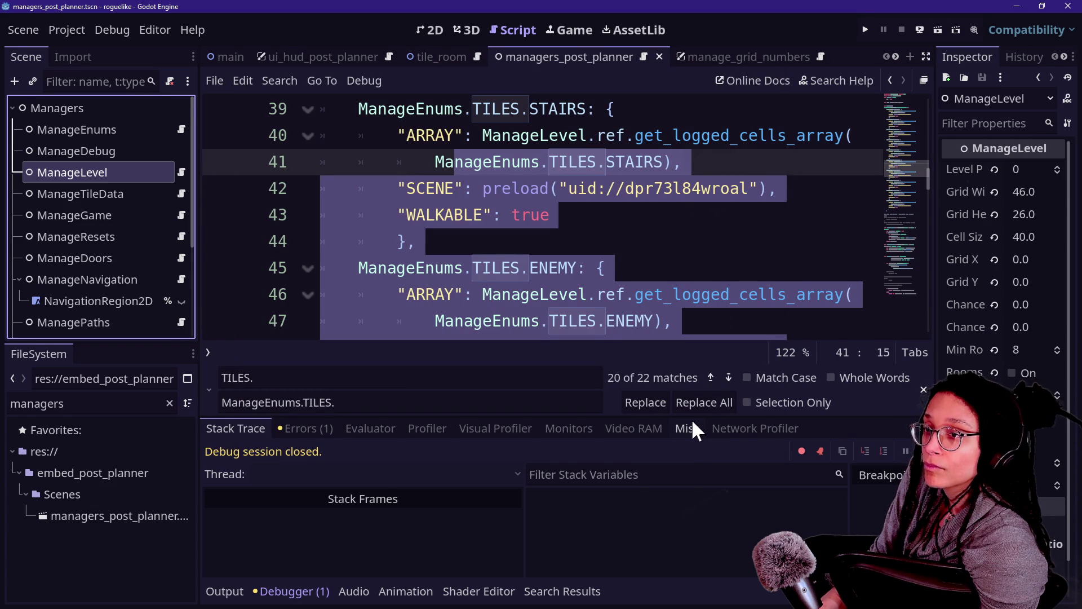
pyautogui.hotkey('alt', 'Tab')
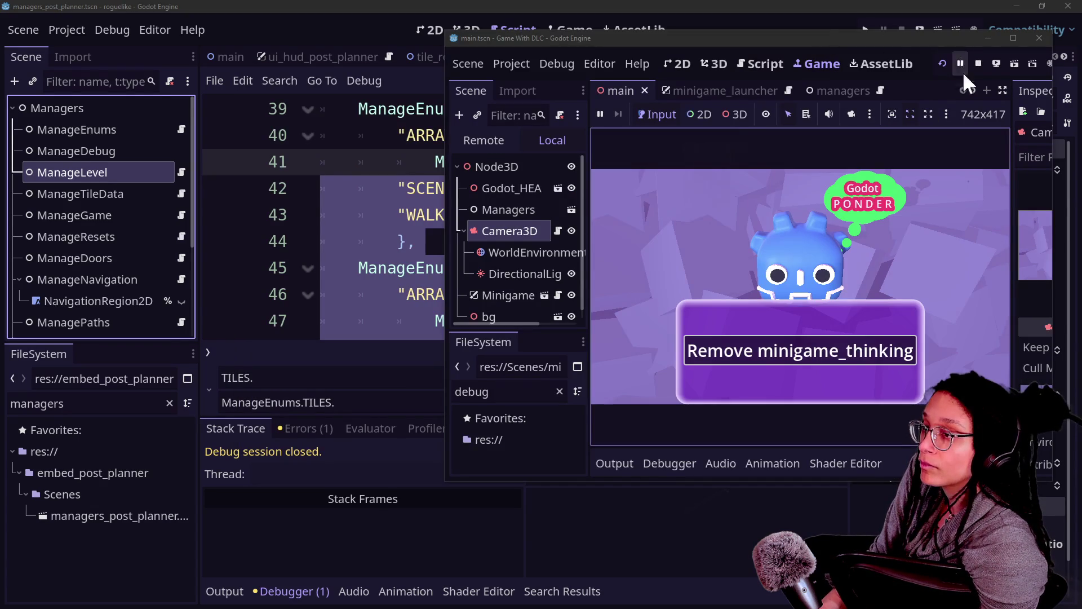
pyautogui.click(943, 64)
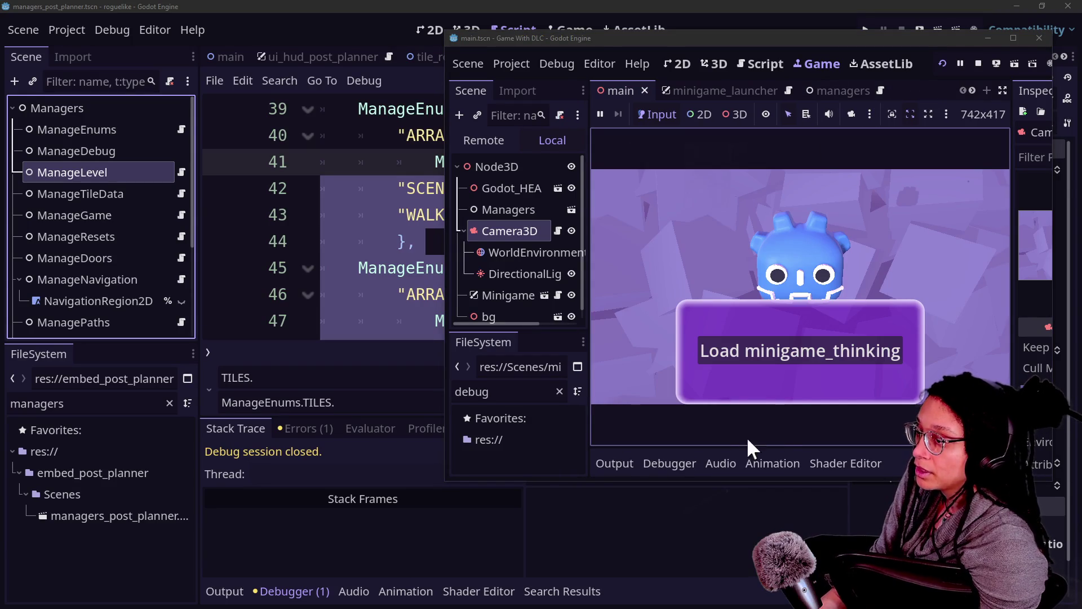
pyautogui.click(808, 346)
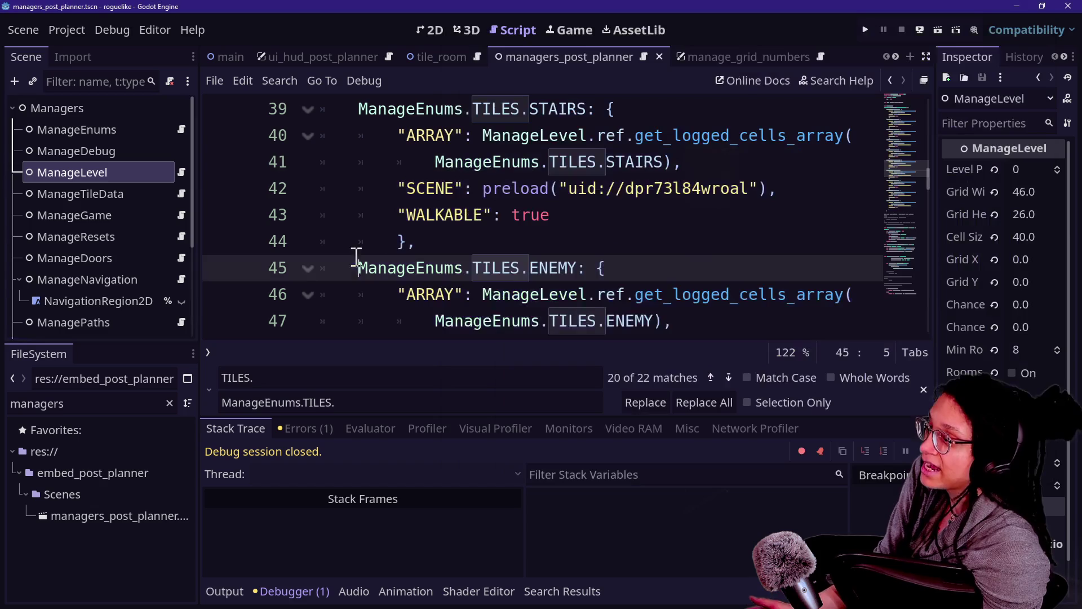
pyautogui.click(987, 38)
pyautogui.scroll(12, 434, 195)
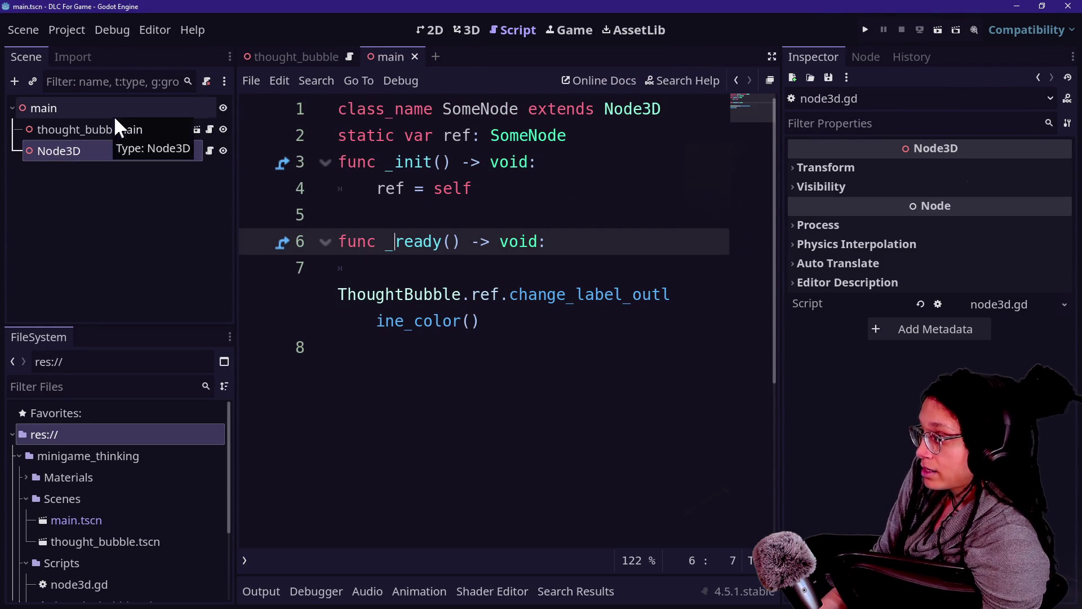
# Add a plain Node child under the main root node, keeping the name Node.
pyautogui.click(135, 109)
pyautogui.rightClick(136, 108)
pyautogui.click(234, 119)
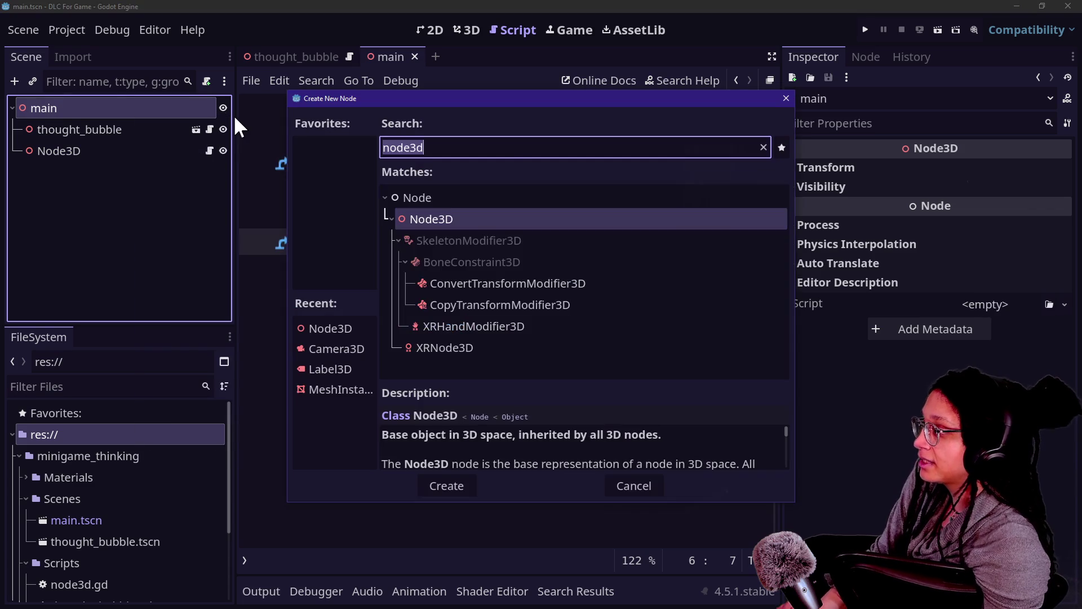
pyautogui.write('ma')
pyautogui.press('BackSpace')
pyautogui.press('BackSpace')
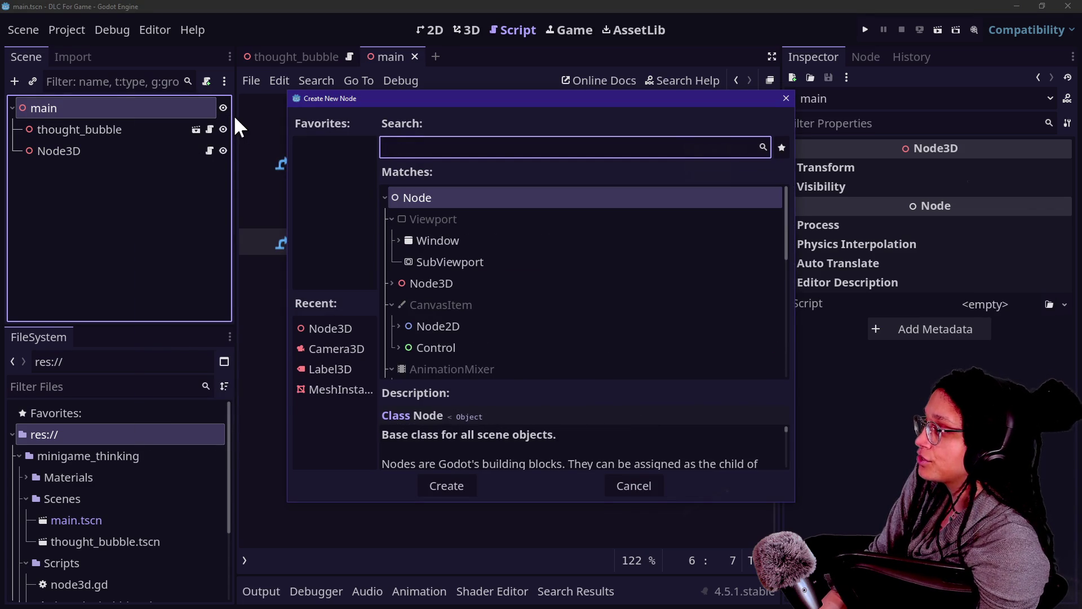
pyautogui.write('containing')
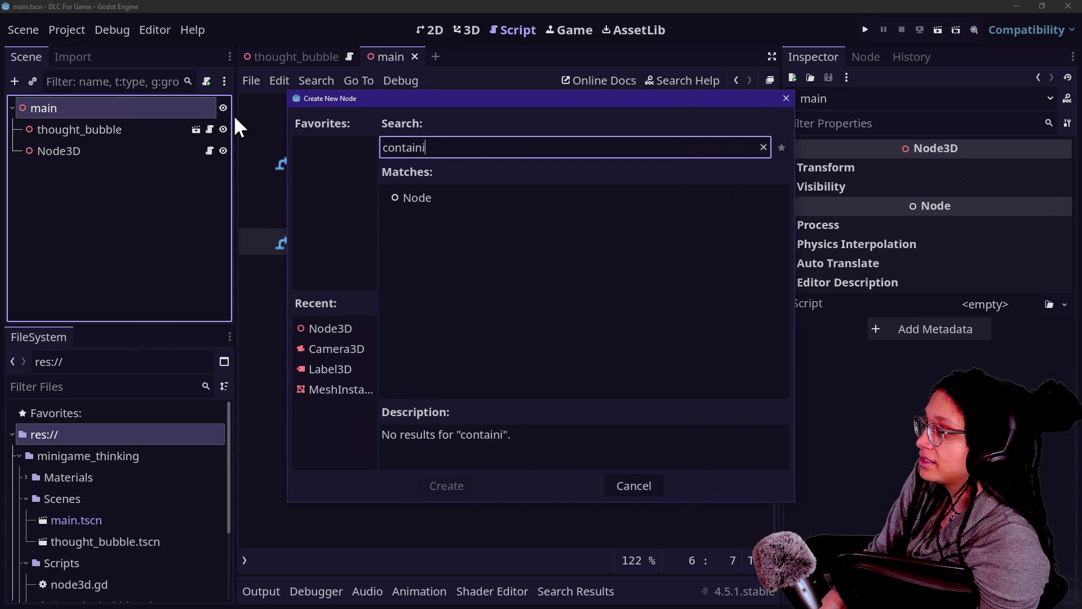
pyautogui.press('BackSpace')
pyautogui.press('BackSpace')
pyautogui.press('BackSpace')
pyautogui.write('node')
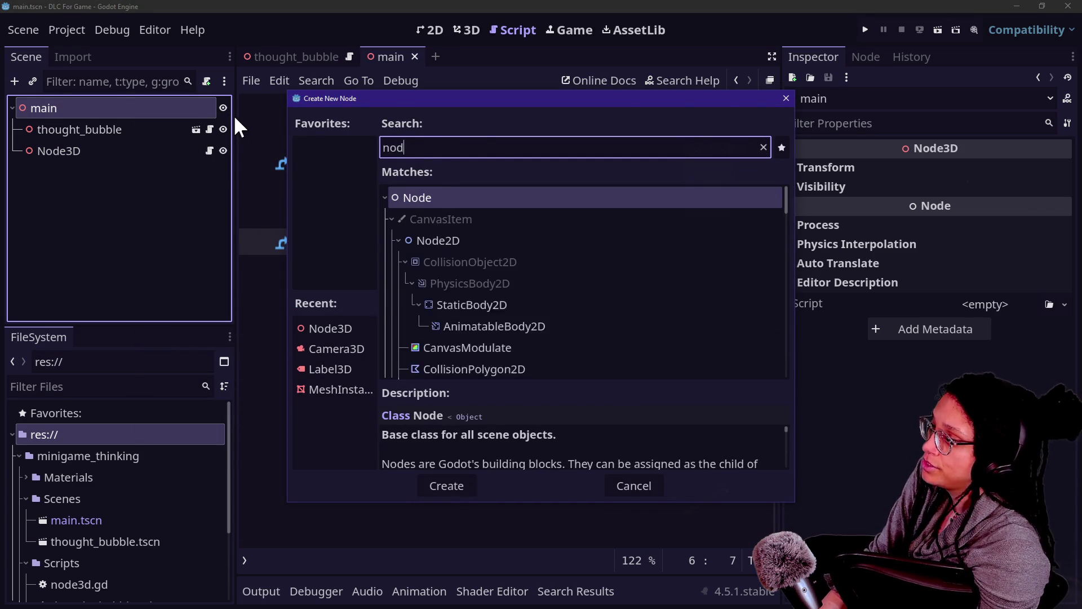
pyautogui.press('Return')
pyautogui.doubleClick(137, 175)
pyautogui.press('BackSpace')
pyautogui.press('Escape')
# Save the new Node branch as its own scene, node.tscn.
pyautogui.rightClick(135, 174)
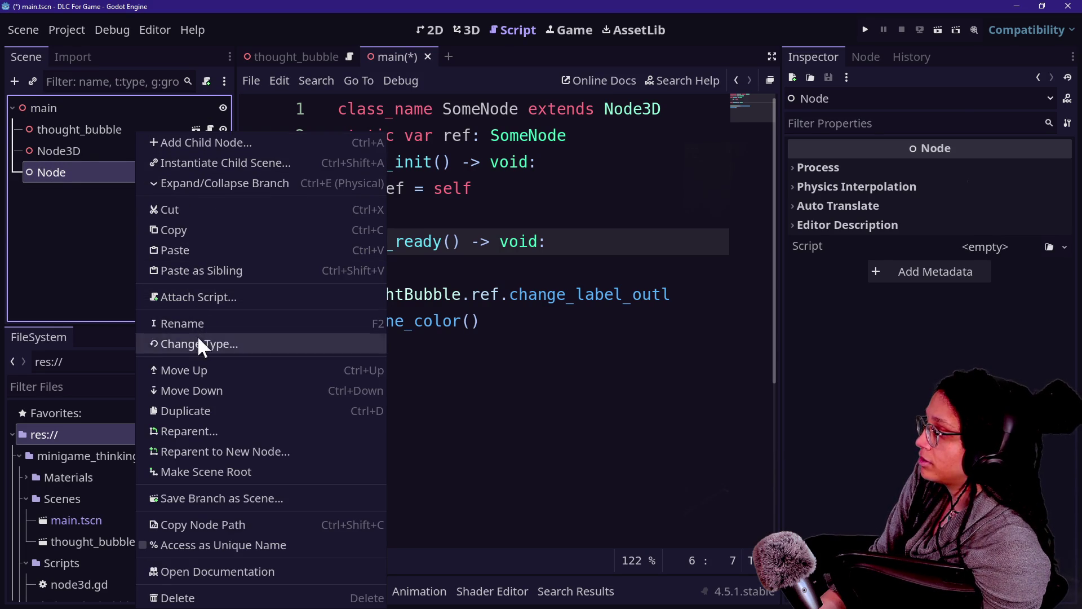
pyautogui.click(220, 501)
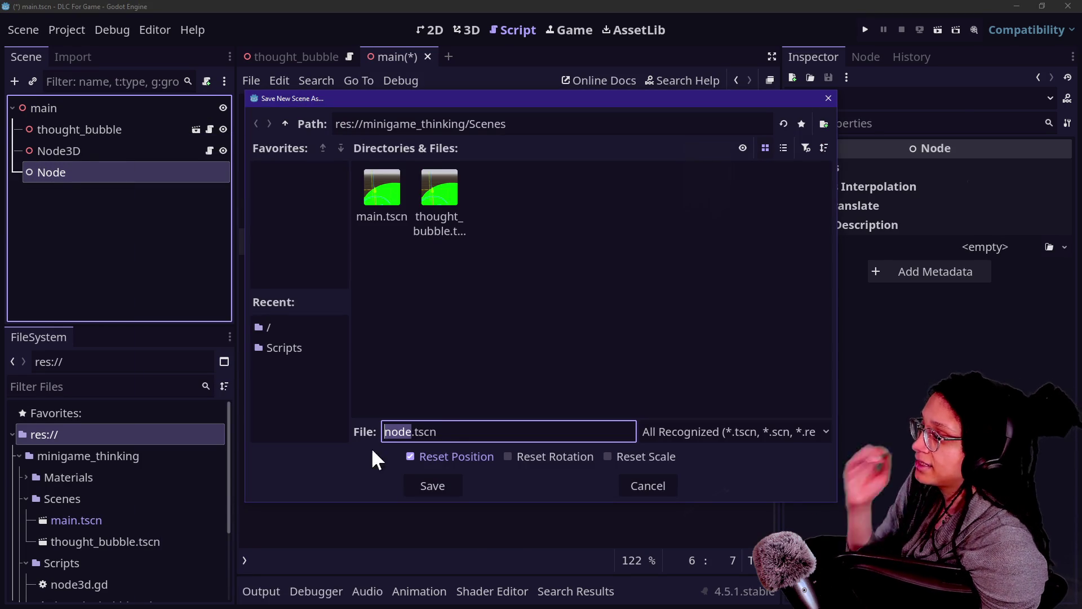
pyautogui.press('Return')
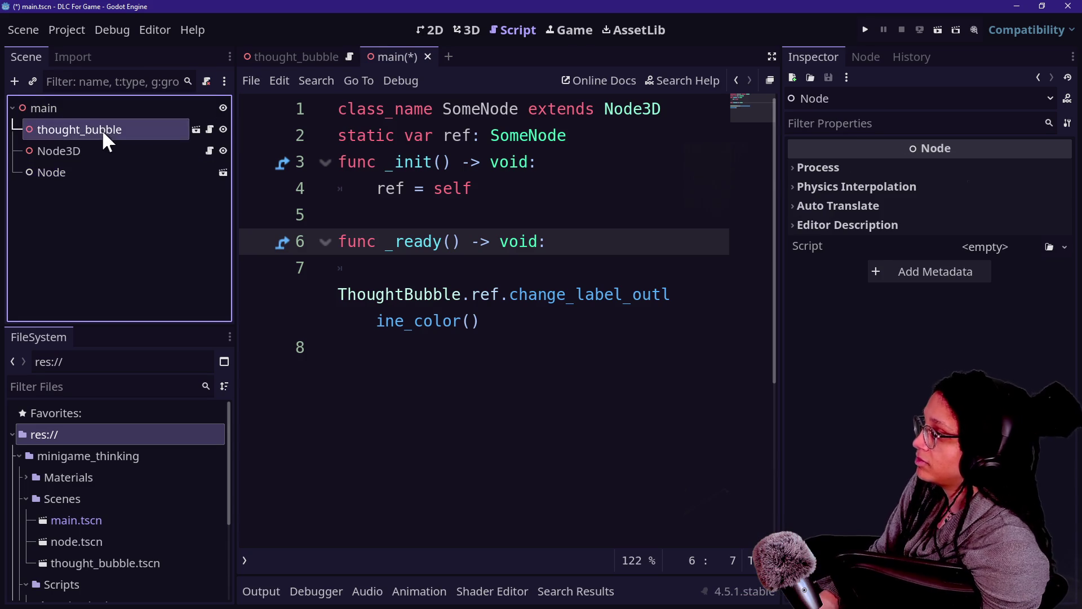
# Cut thought_bubble and Node3D out of main and open node.tscn.
pyautogui.click(102, 129)
pyautogui.click(97, 147)
pyautogui.keyDown('shift'); pyautogui.click(93, 130); pyautogui.keyUp('shift')
pyautogui.press('Delete')
pyautogui.click(130, 125)
pyautogui.click(224, 130)
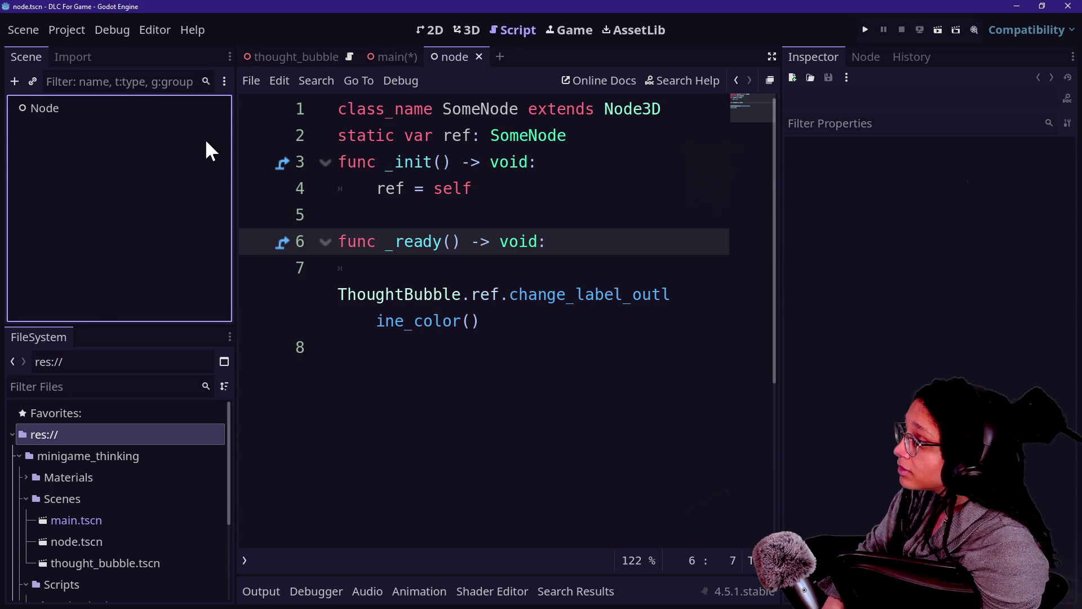
# Paste thought_bubble and Node3D under node.tscn's Node root, save, and check their scripts.
pyautogui.hotkey('ctrl', 'v')
pyautogui.click(149, 251)
pyautogui.hotkey('ctrl', 's')
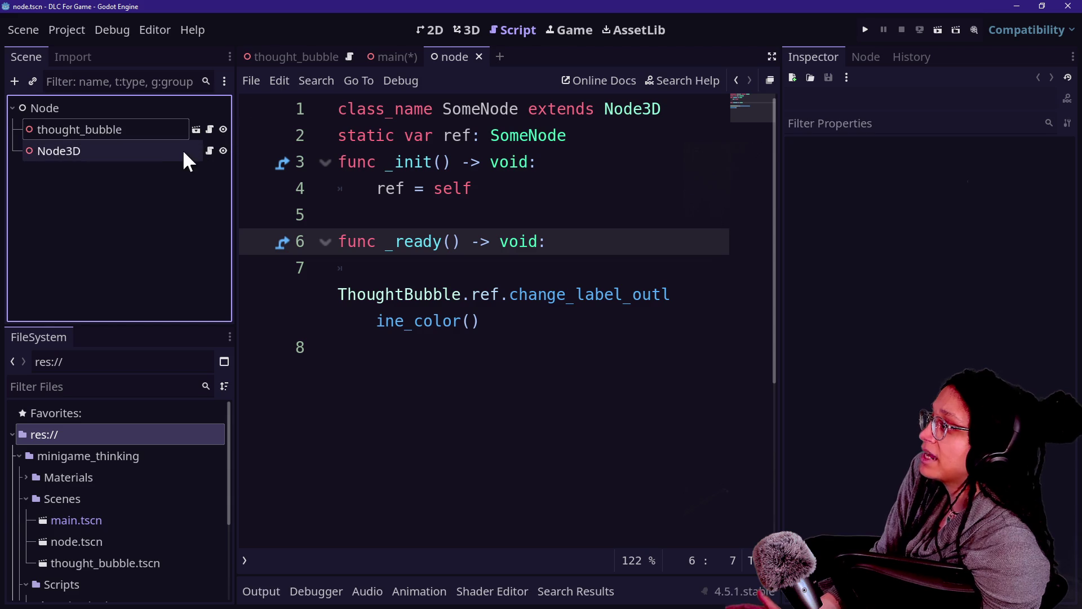
pyautogui.click(147, 151)
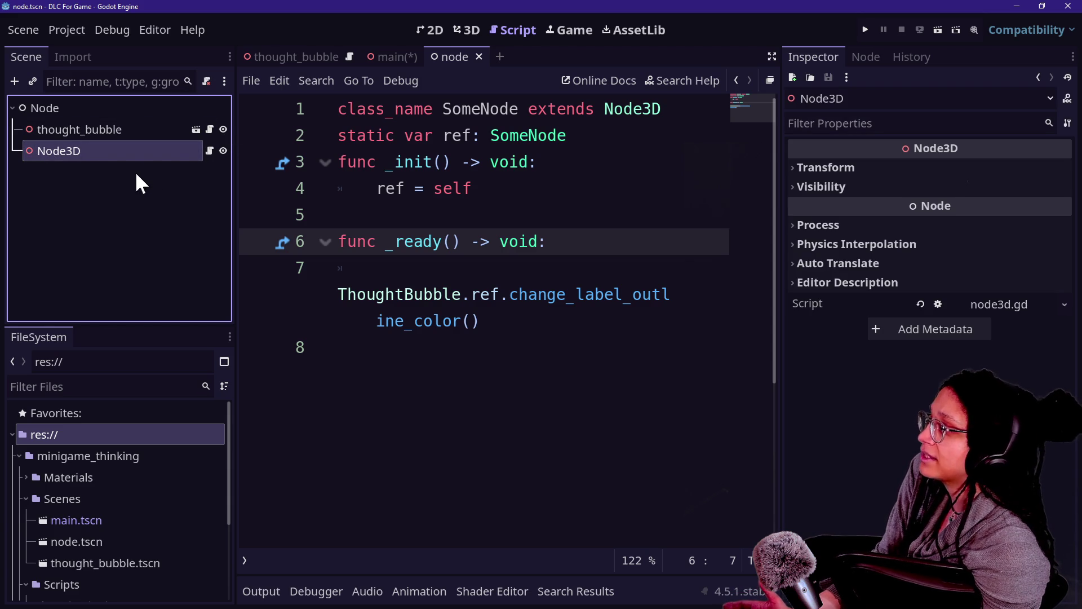
pyautogui.click(132, 163)
pyautogui.click(131, 155)
pyautogui.click(142, 128)
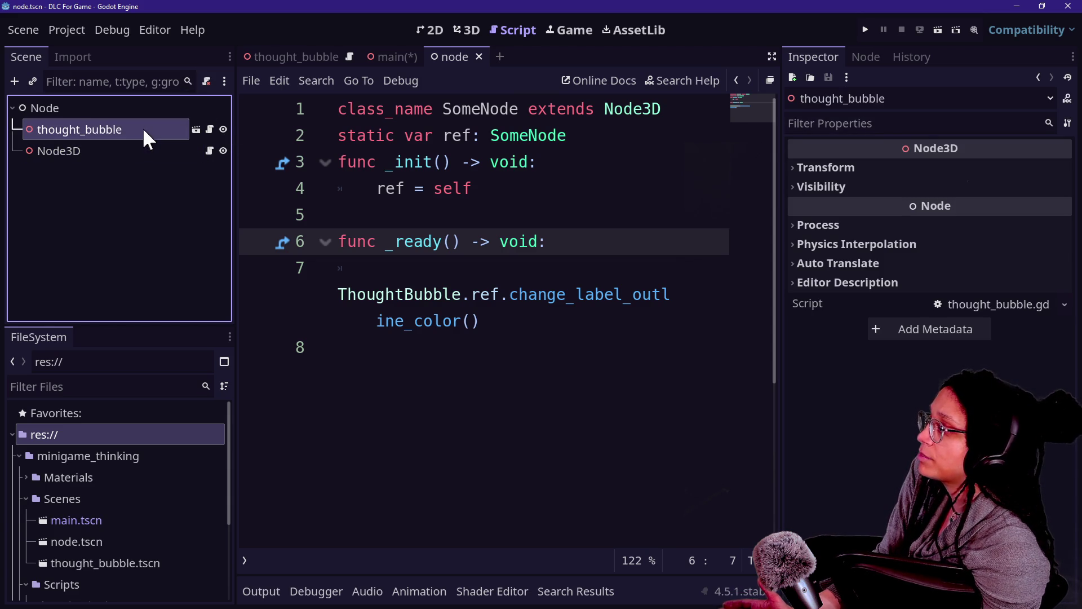
# Test-run the project to see the PONDER thought bubble, then close the game window.
pyautogui.click(866, 30)
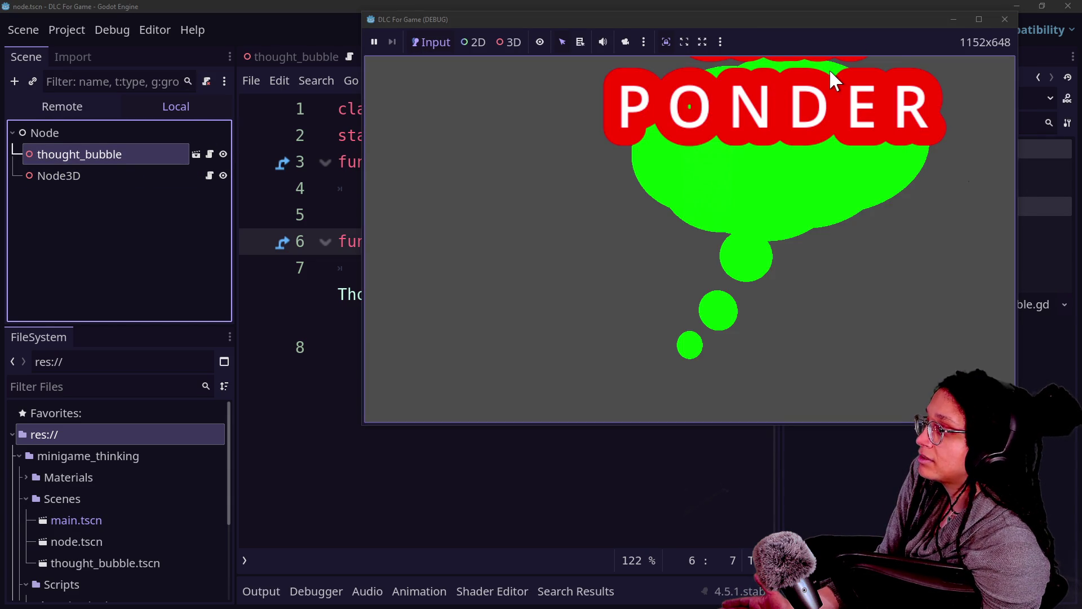
pyautogui.click(1003, 19)
pyautogui.click(66, 30)
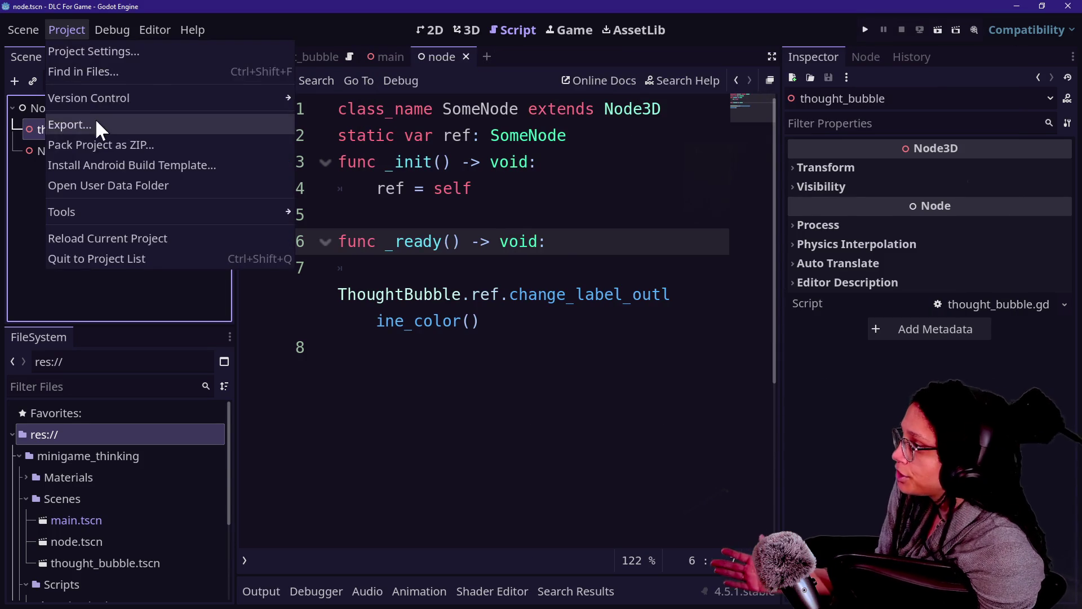
# In the export settings, choose a PCK-only export instead of a full project export.
pyautogui.click(79, 125)
pyautogui.click(577, 377)
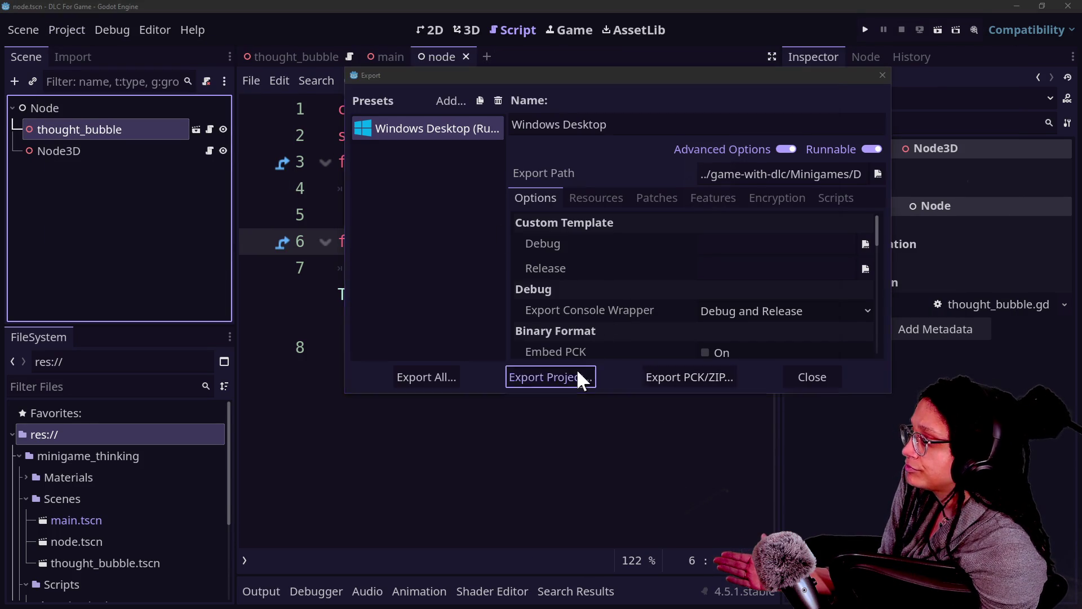
pyautogui.click(648, 483)
pyautogui.click(684, 376)
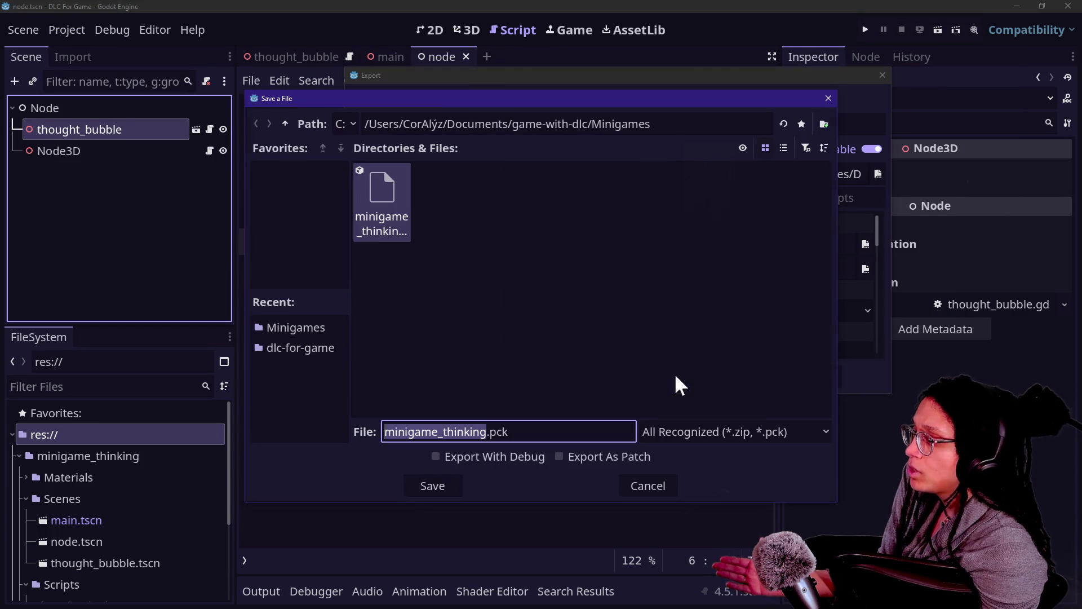
# Save minigame_thinking.pck over the existing file, close the export settings, and switch to Game With DLC.
pyautogui.click(445, 486)
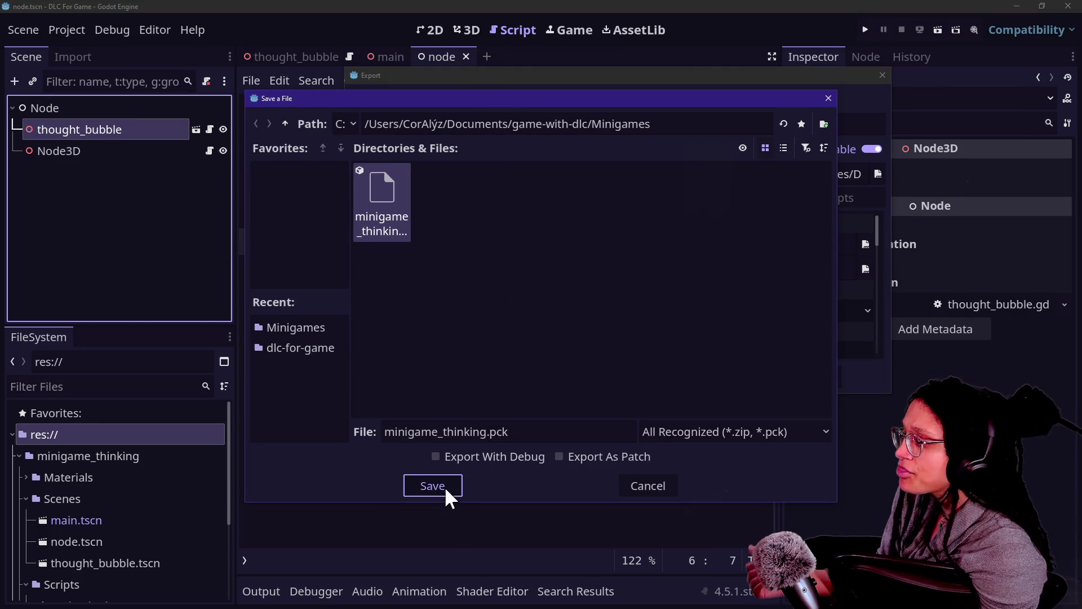
pyautogui.click(437, 331)
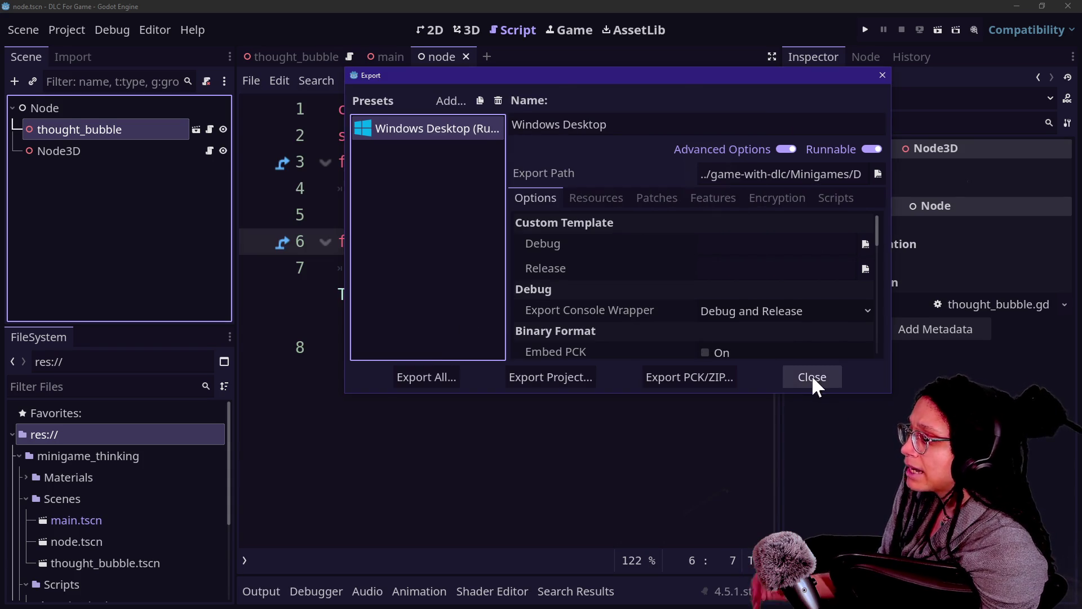
pyautogui.click(812, 377)
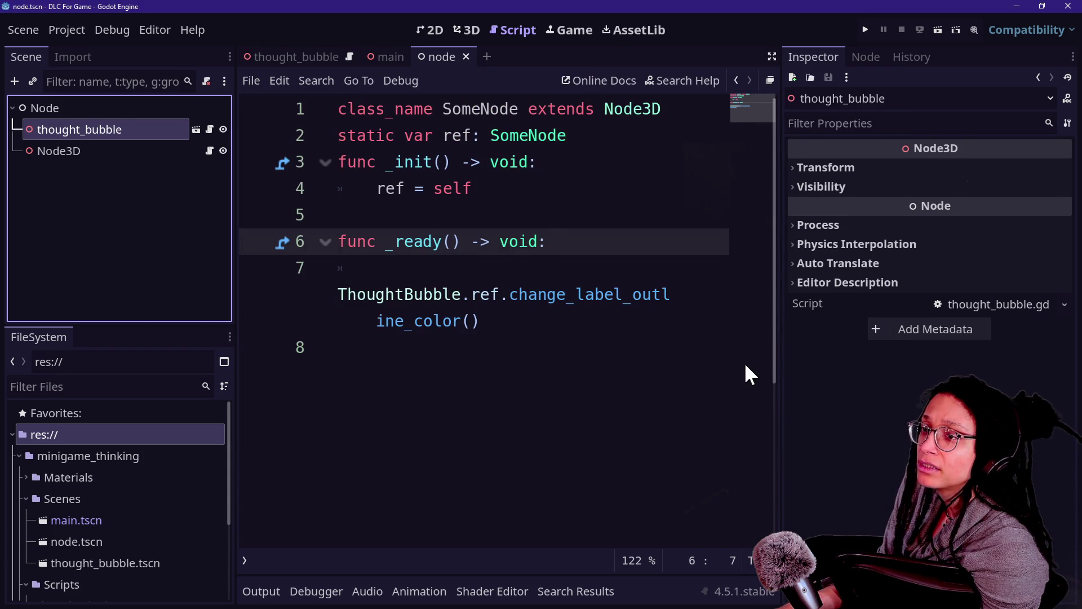
pyautogui.hotkey('alt', 'Tab')
pyautogui.click(978, 65)
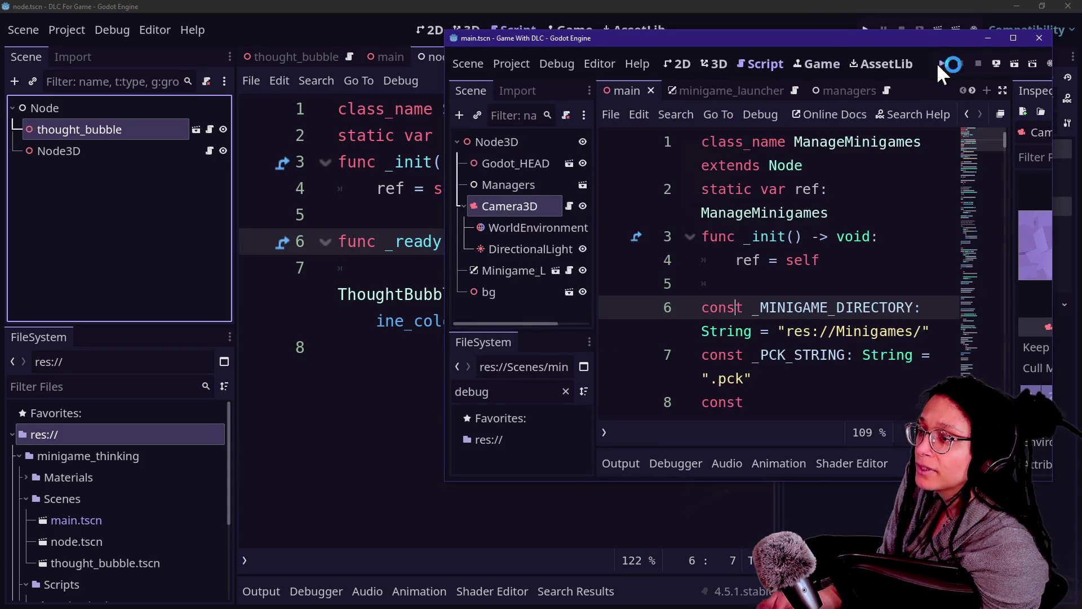
# Run Game With DLC, load minigame_thinking to show the PONDER bubble, then stop and close it.
pyautogui.click(941, 64)
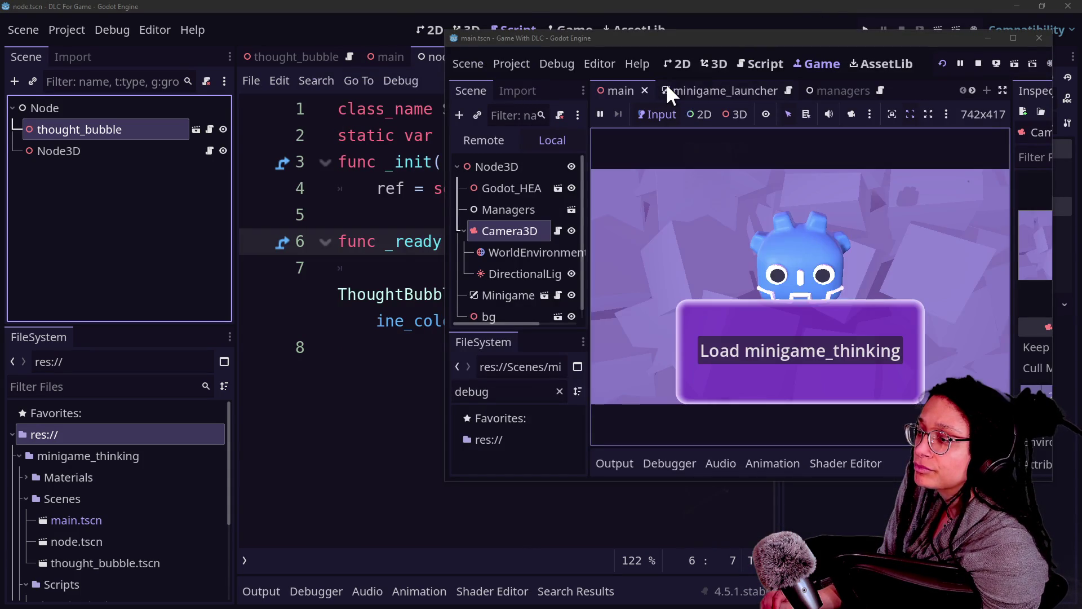
pyautogui.click(811, 366)
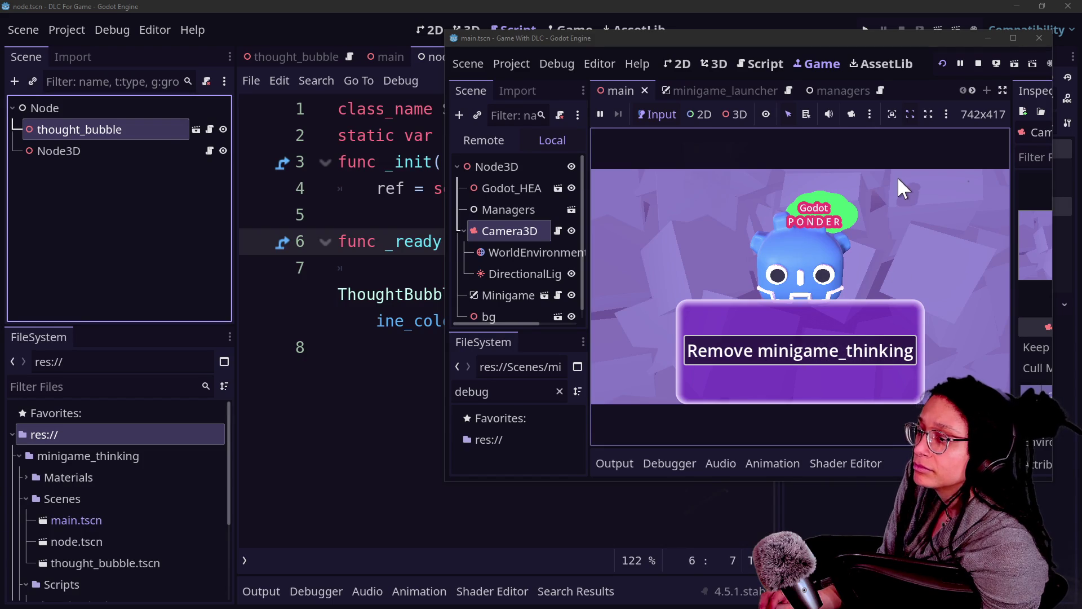
pyautogui.moveTo(786, 42); pyautogui.dragTo(611, 86)
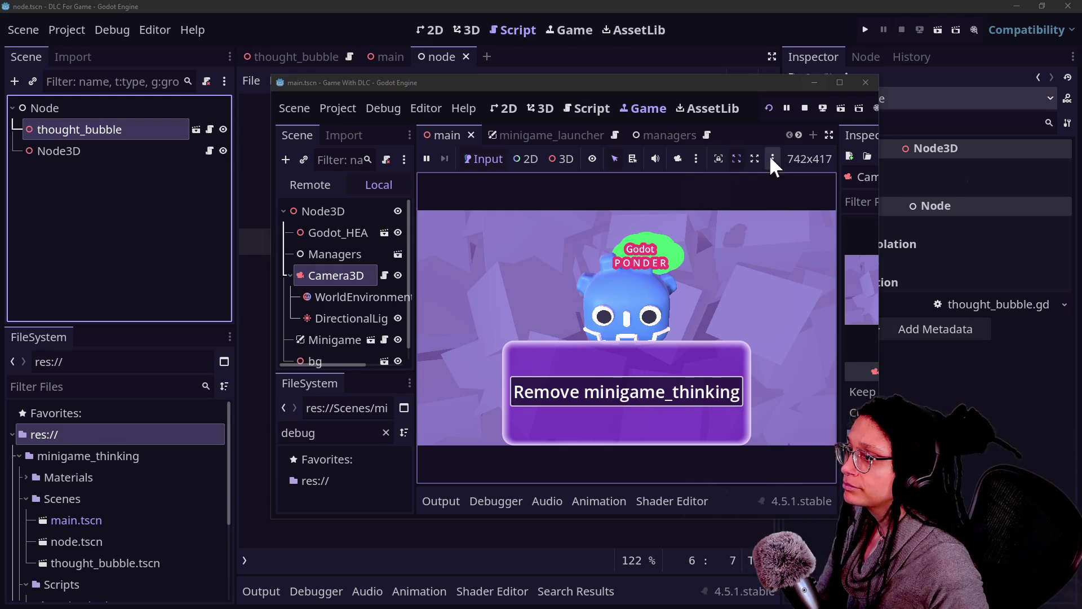
pyautogui.click(864, 83)
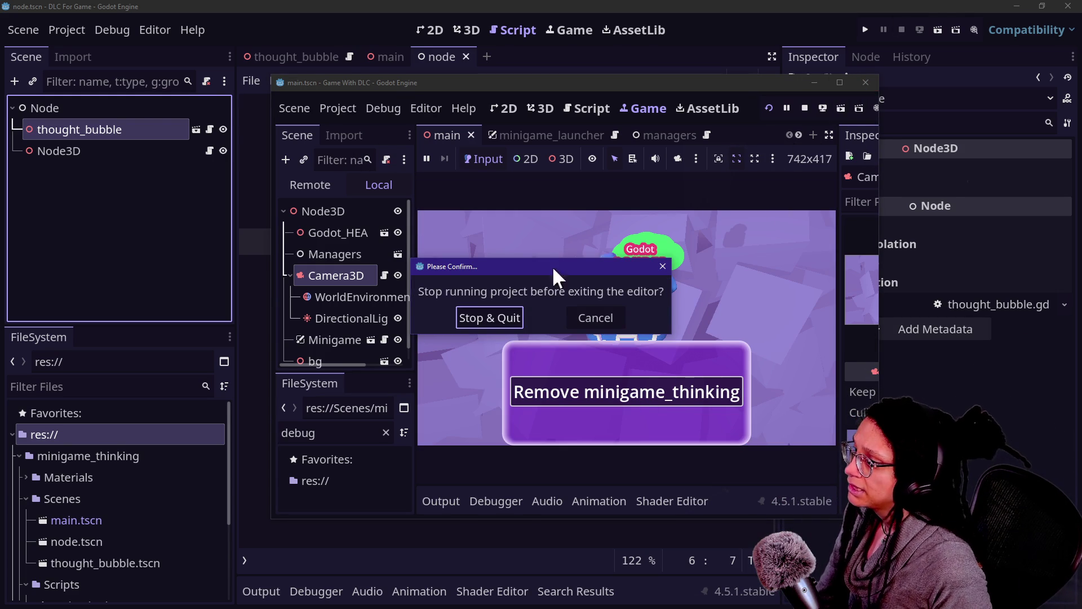
pyautogui.click(597, 326)
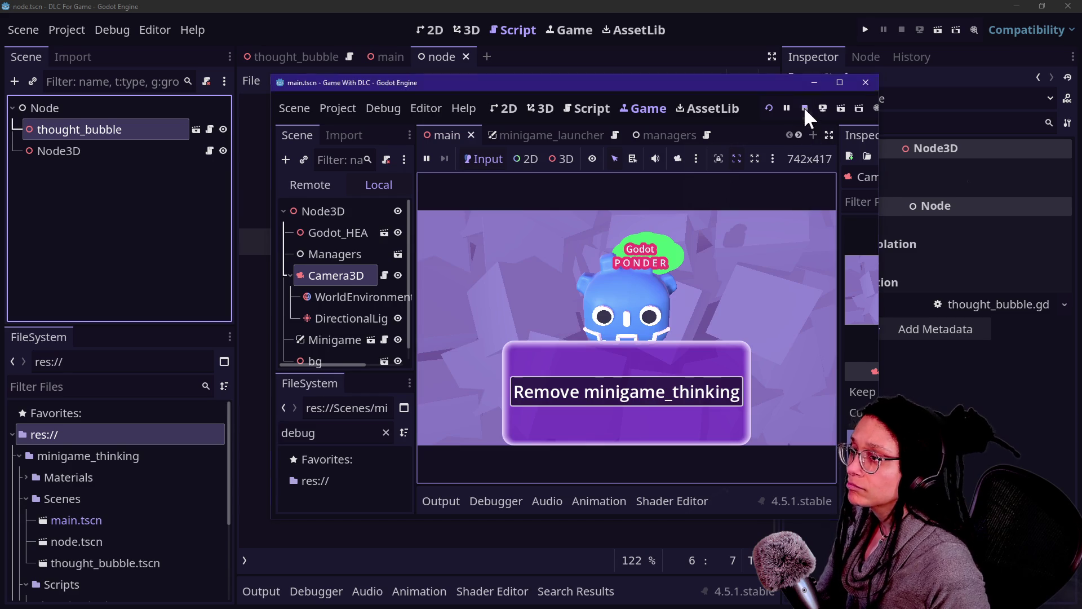
pyautogui.click(805, 107)
pyautogui.click(161, 129)
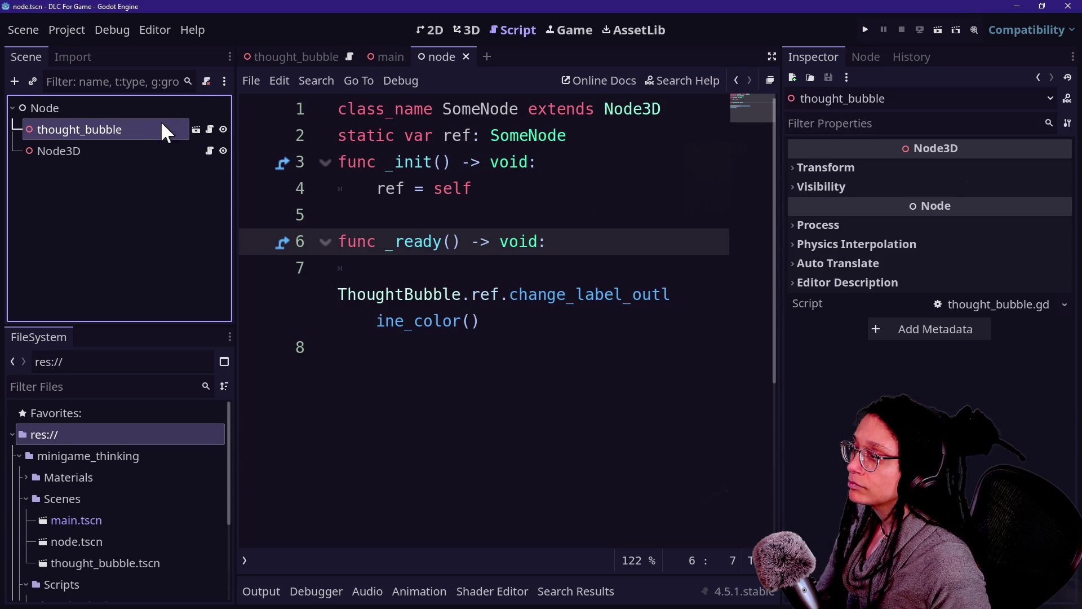
# Open the thought_bubble scene and view its green thought-bubble mesh in 3D.
pyautogui.click(193, 129)
pyautogui.click(430, 30)
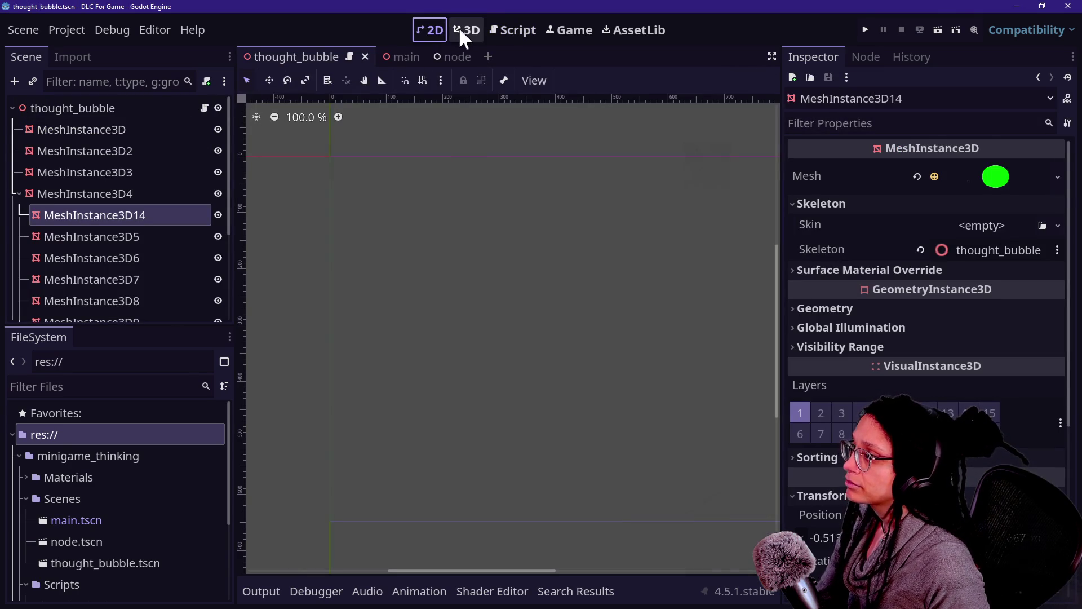
pyautogui.click(498, 26)
pyautogui.click(468, 28)
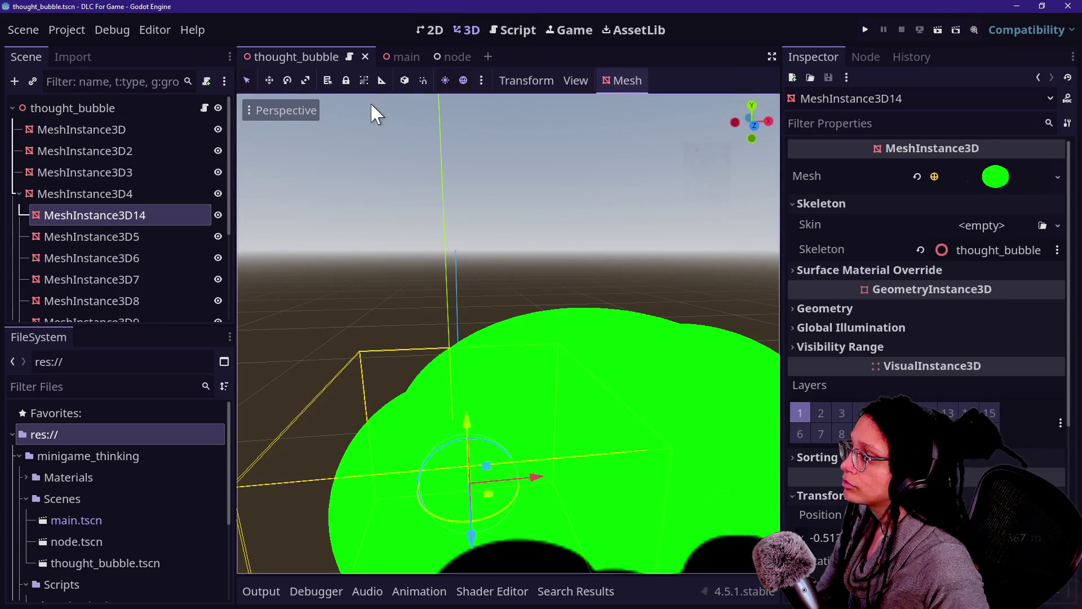
# Look over the thought bubble in the node scene, then in the main scene.
pyautogui.click(453, 58)
pyautogui.click(104, 106)
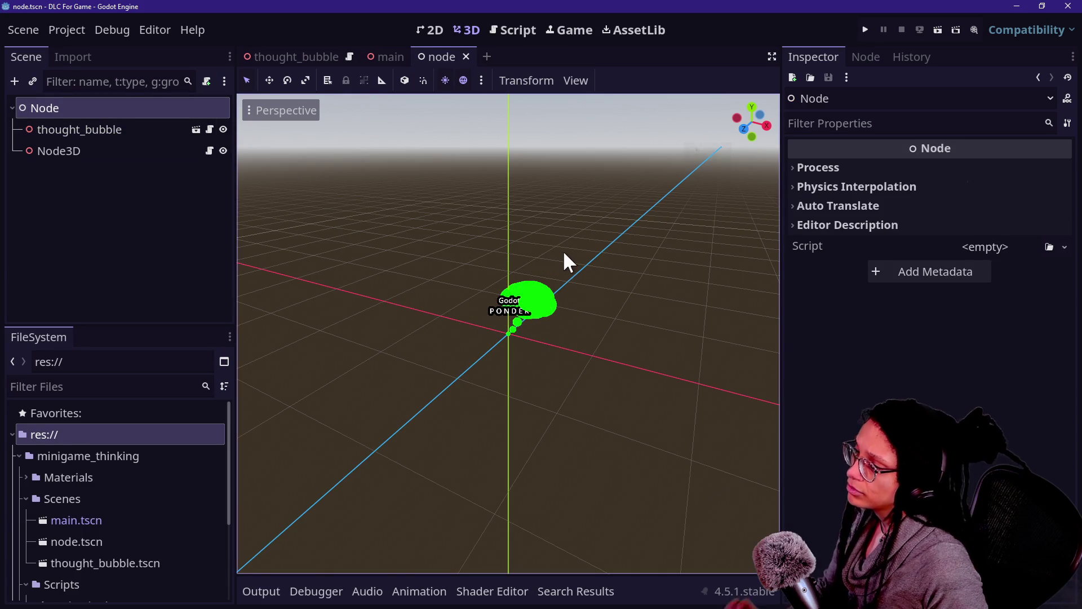
pyautogui.moveTo(564, 249); pyautogui.dragTo(563, 249)
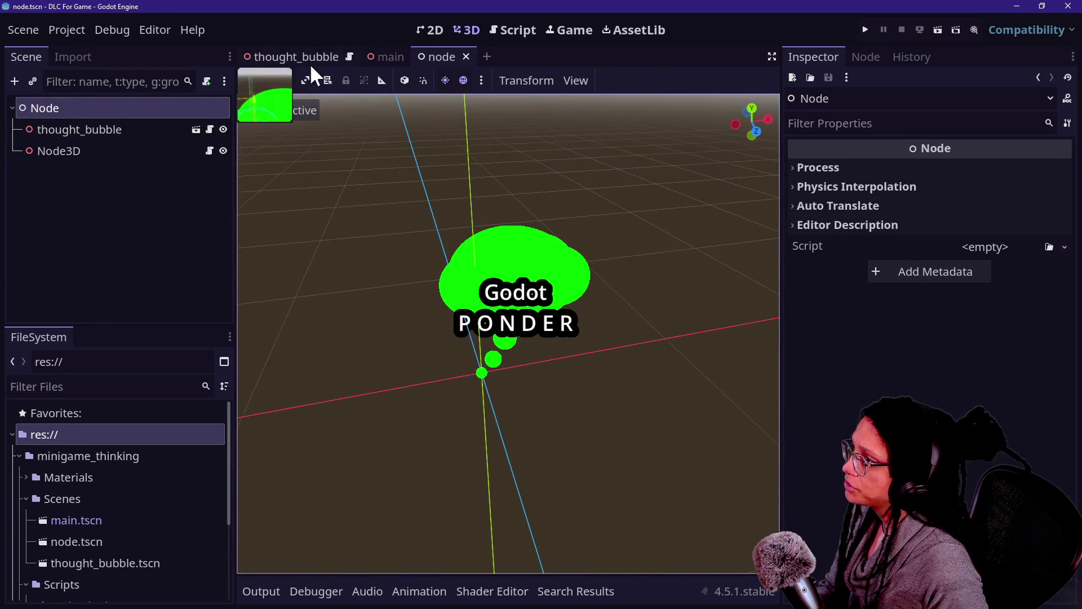
pyautogui.click(310, 61)
pyautogui.click(402, 59)
pyautogui.click(63, 106)
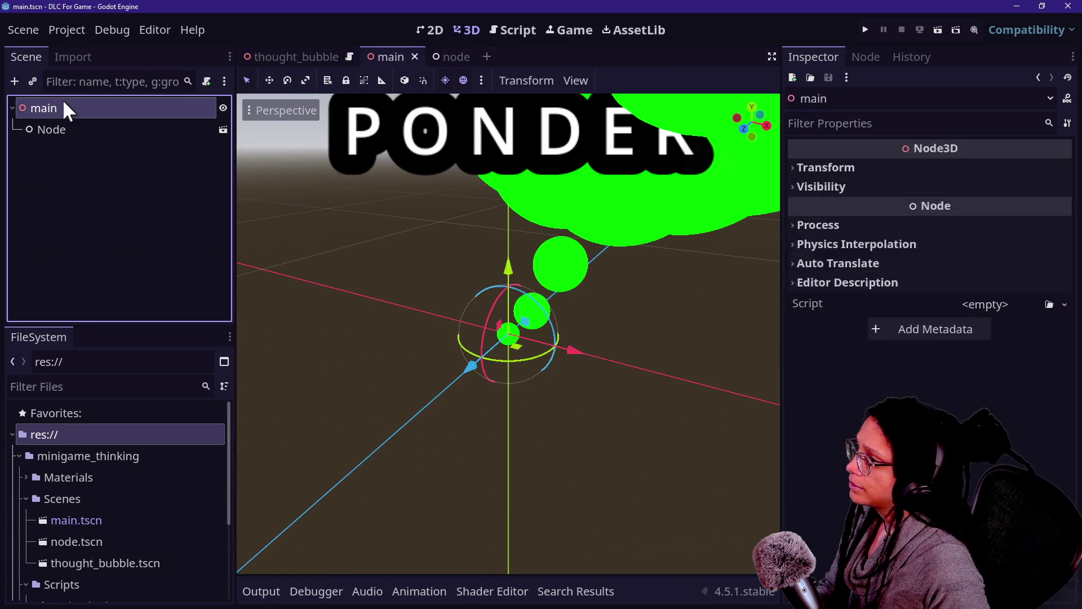
pyautogui.scroll(-5, 554, 228)
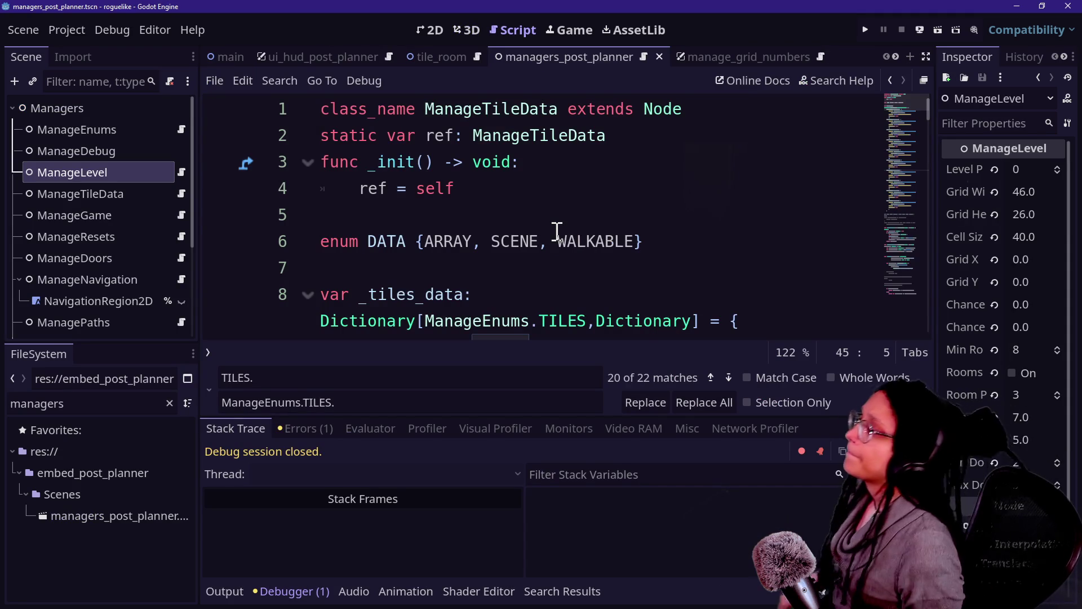
# Toggle a line 5 breakpoint, inspect the roguelike Main scene's Managers and Main nodes, then select DLC's main node.
pyautogui.click(219, 215)
pyautogui.click(192, 57)
pyautogui.click(209, 60)
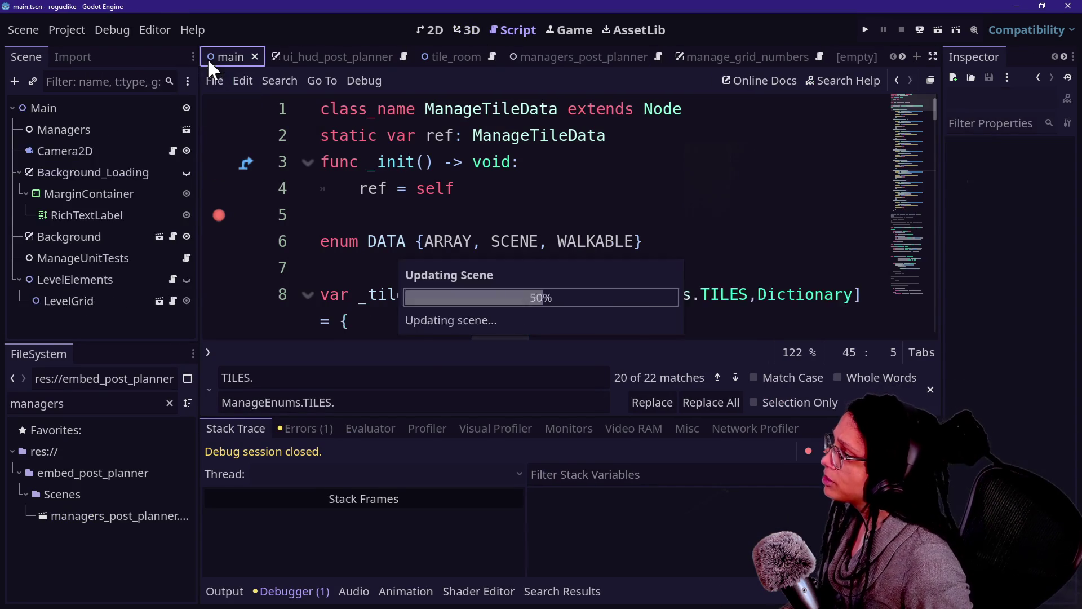
pyautogui.click(34, 124)
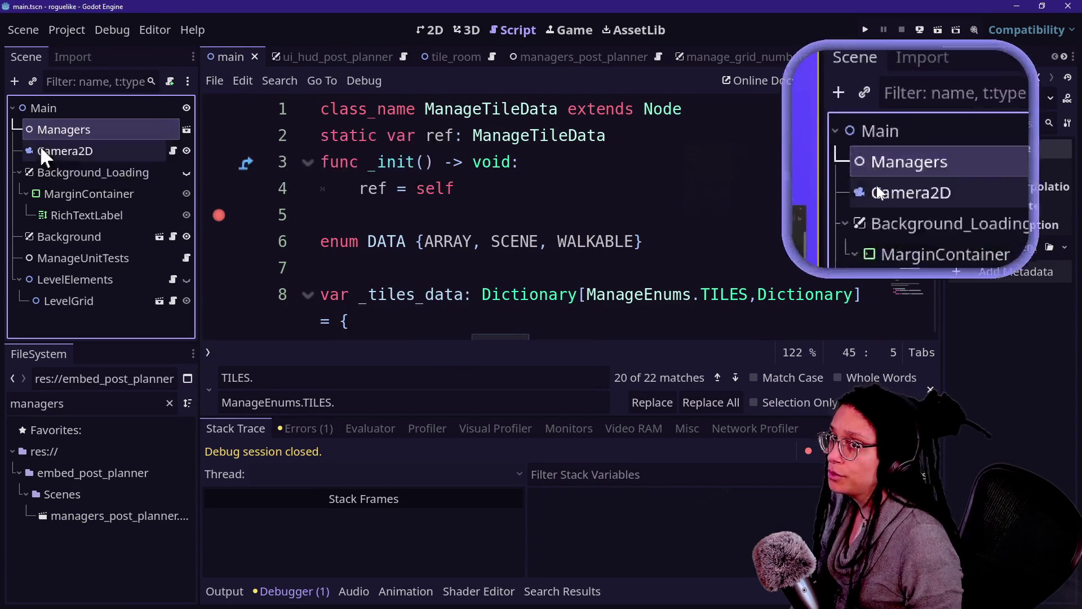
pyautogui.click(83, 109)
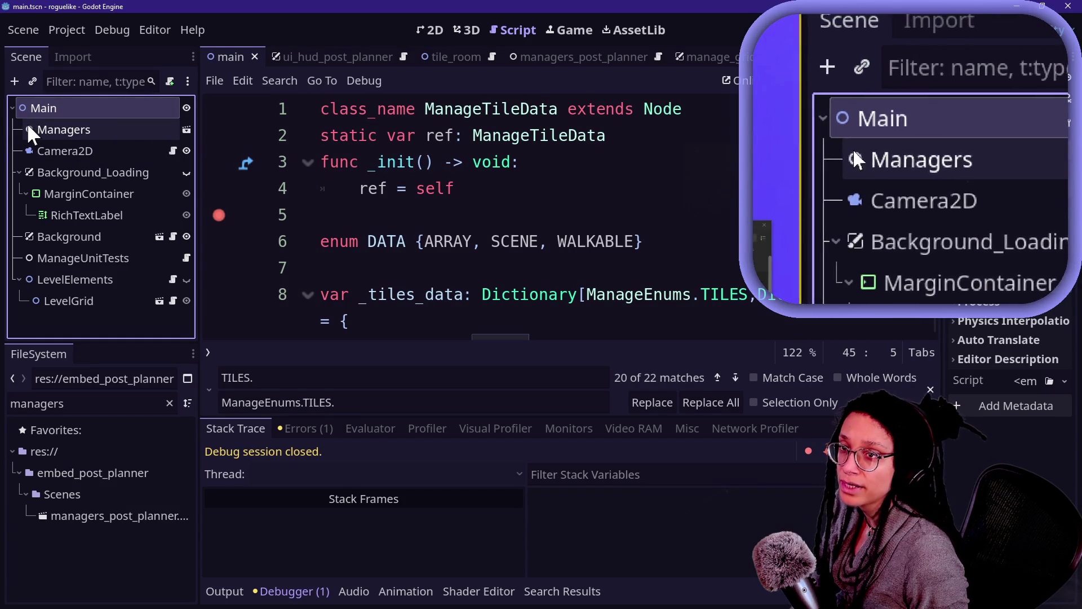
pyautogui.moveTo(139, 134)
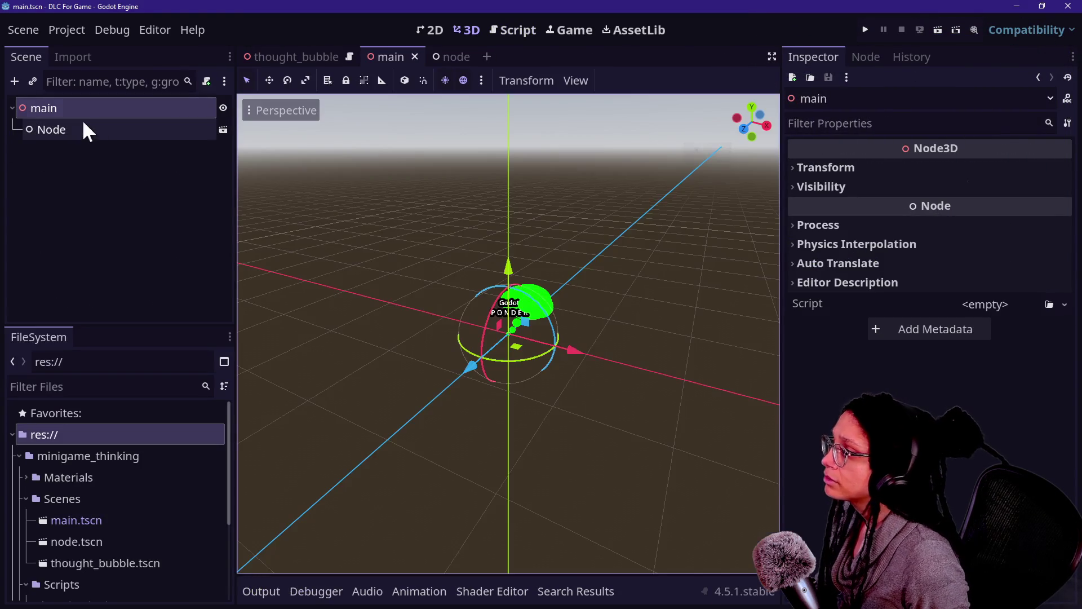
pyautogui.click(60, 105)
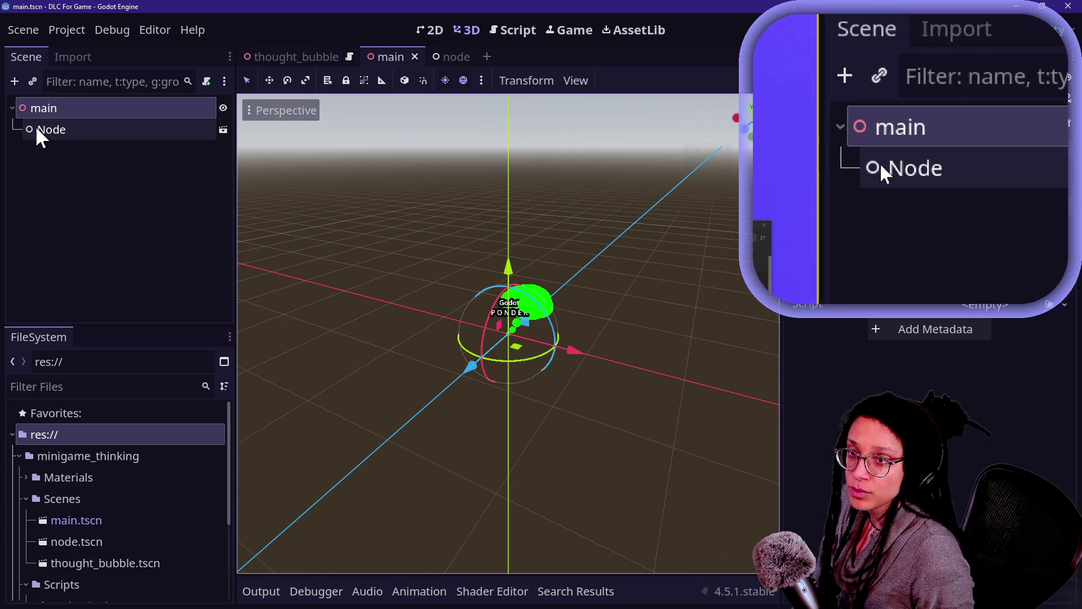
# Open the node scene, cycle windows to the roguelike editor, and open the Managers instance scene.
pyautogui.click(223, 130)
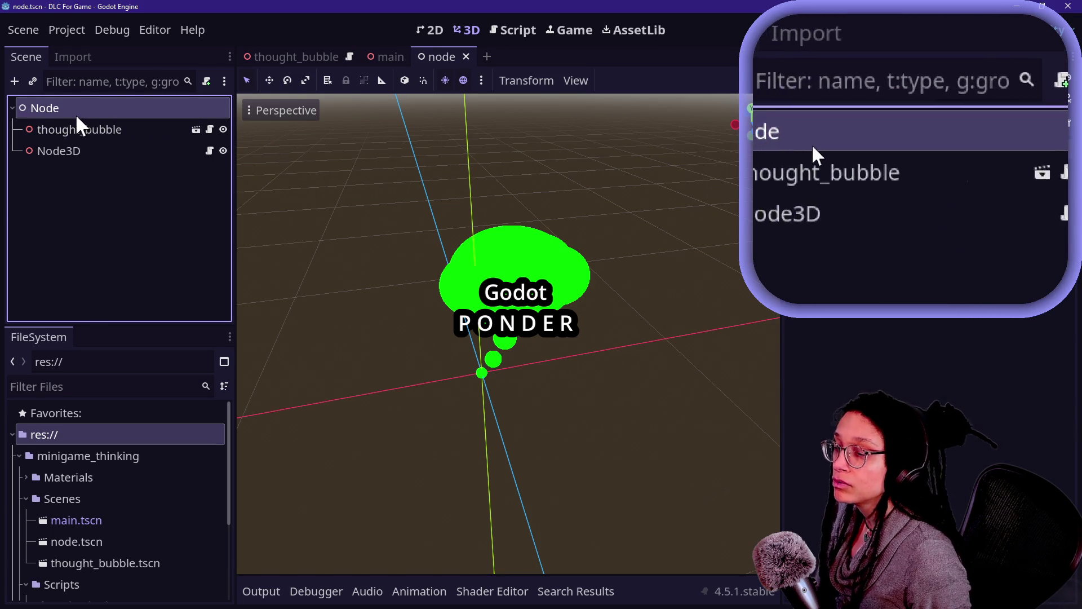
pyautogui.hotkey('alt', 'Tab')
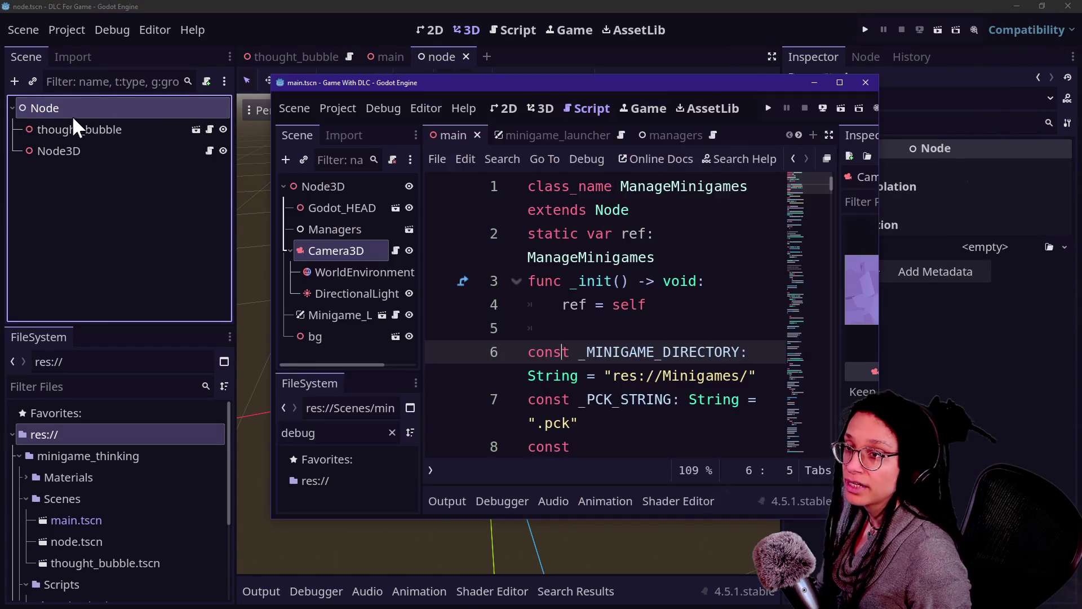
pyautogui.hotkey('alt', 'Tab')
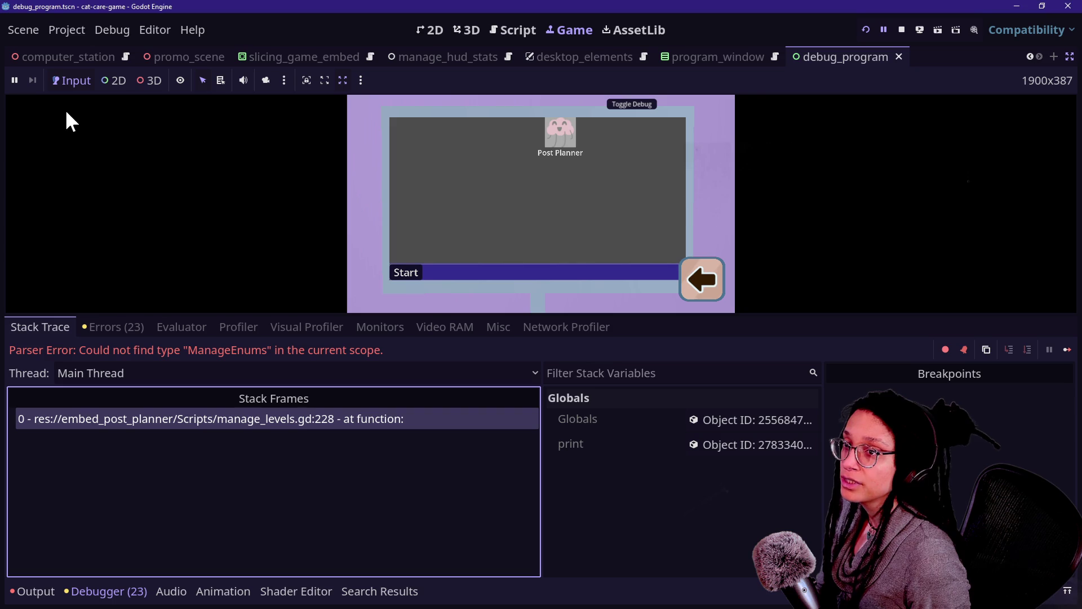
pyautogui.hotkey('alt', 'Tab')
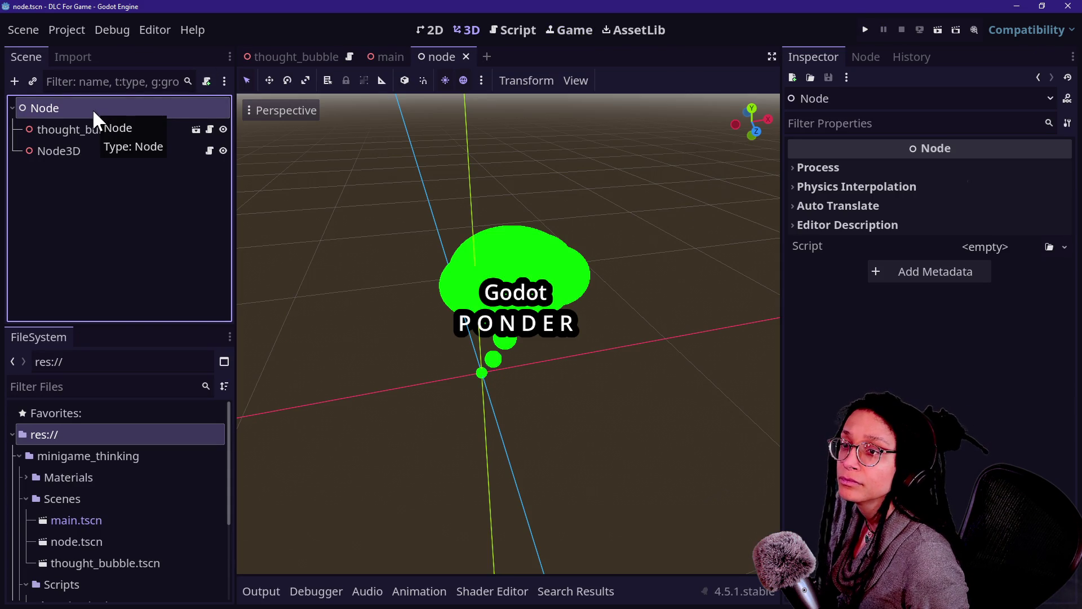
pyautogui.hotkey('alt', 'Tab')
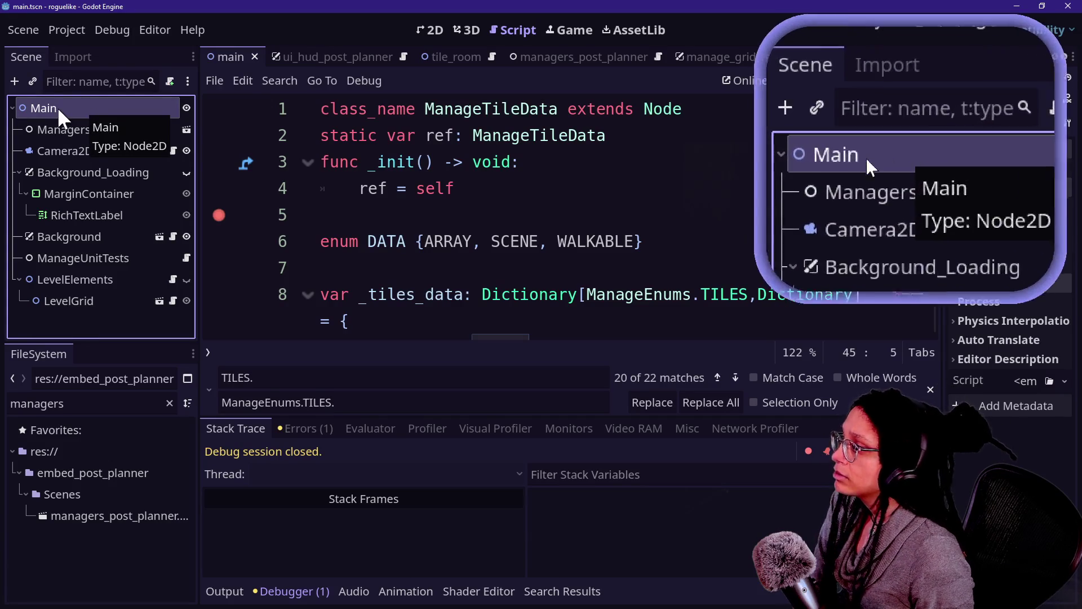
pyautogui.click(182, 130)
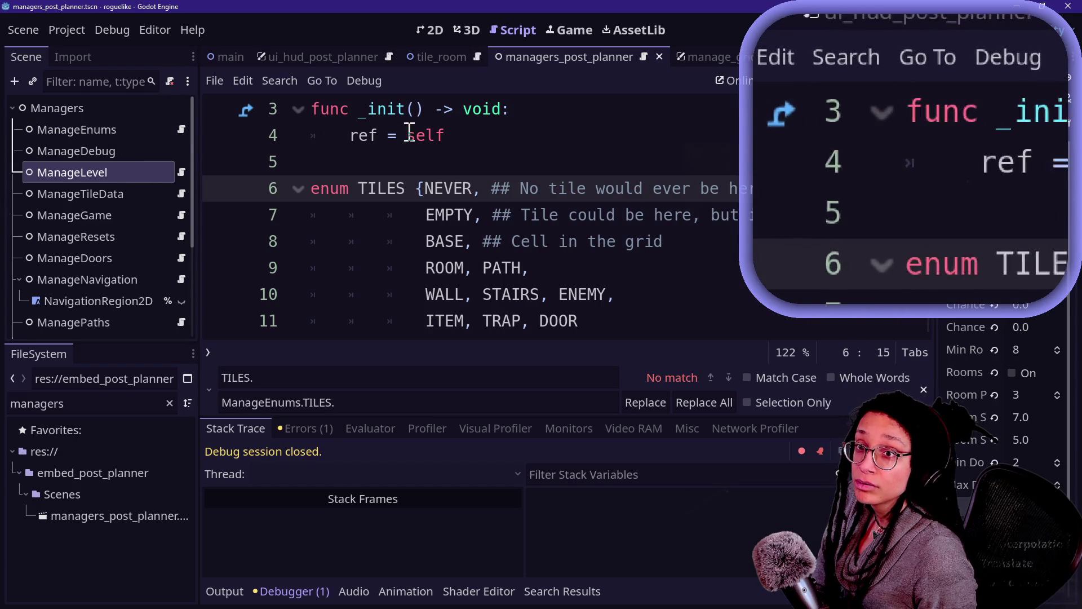
# Highlight the ManageEnums class declaration and TILES enum, then open the ManageTileData script.
pyautogui.scroll(1, 510, 164)
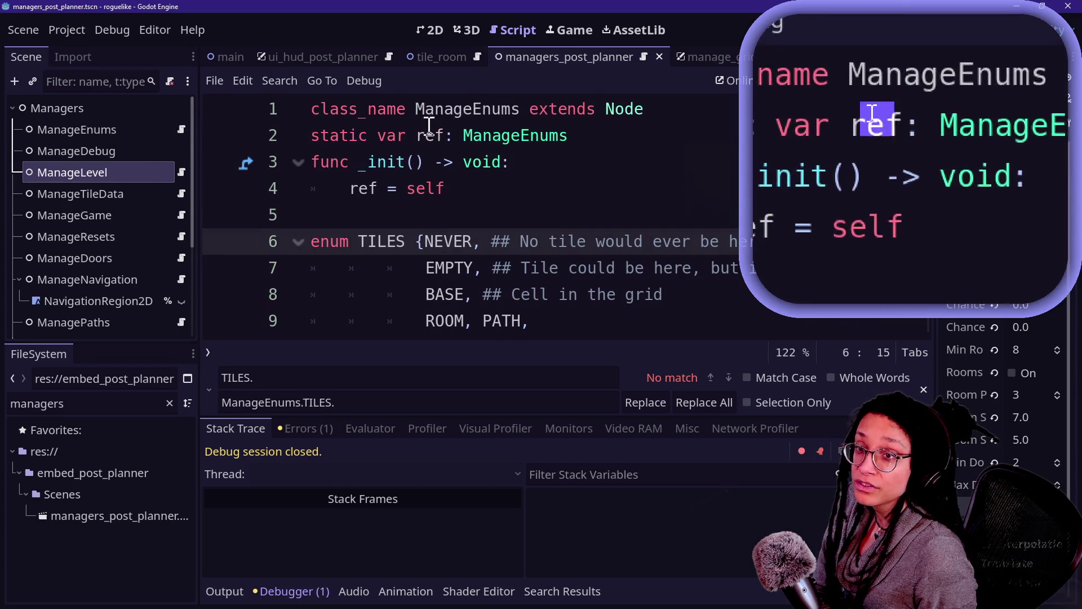
pyautogui.moveTo(421, 111)
pyautogui.mouseDown()
pyautogui.moveTo(592, 169)
pyautogui.moveTo(512, 164)
pyautogui.mouseUp()
pyautogui.click(498, 168)
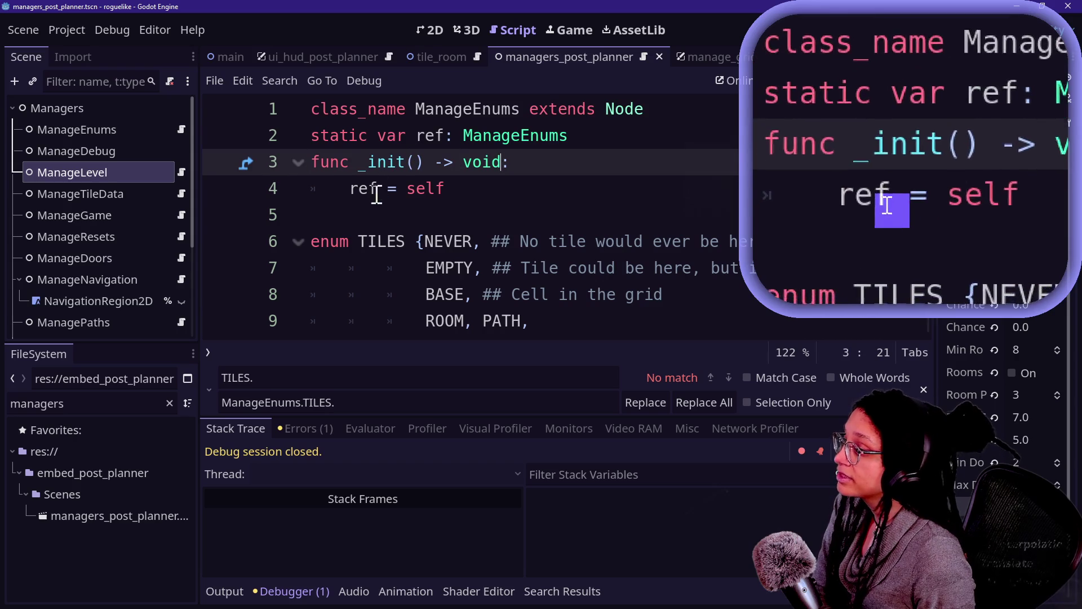
pyautogui.moveTo(376, 226)
pyautogui.mouseDown()
pyautogui.moveTo(496, 316)
pyautogui.moveTo(501, 296)
pyautogui.moveTo(372, 191)
pyautogui.moveTo(492, 338)
pyautogui.moveTo(491, 326)
pyautogui.mouseUp()
pyautogui.click(481, 309)
pyautogui.scroll(1, 483, 312)
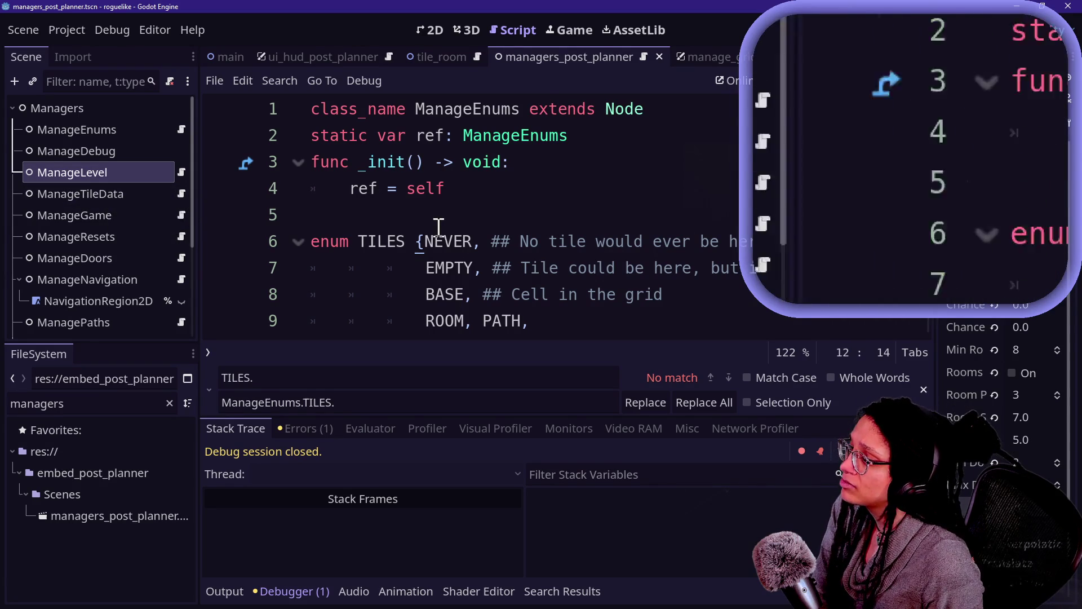
pyautogui.moveTo(358, 241); pyautogui.dragTo(482, 241)
pyautogui.click(491, 241)
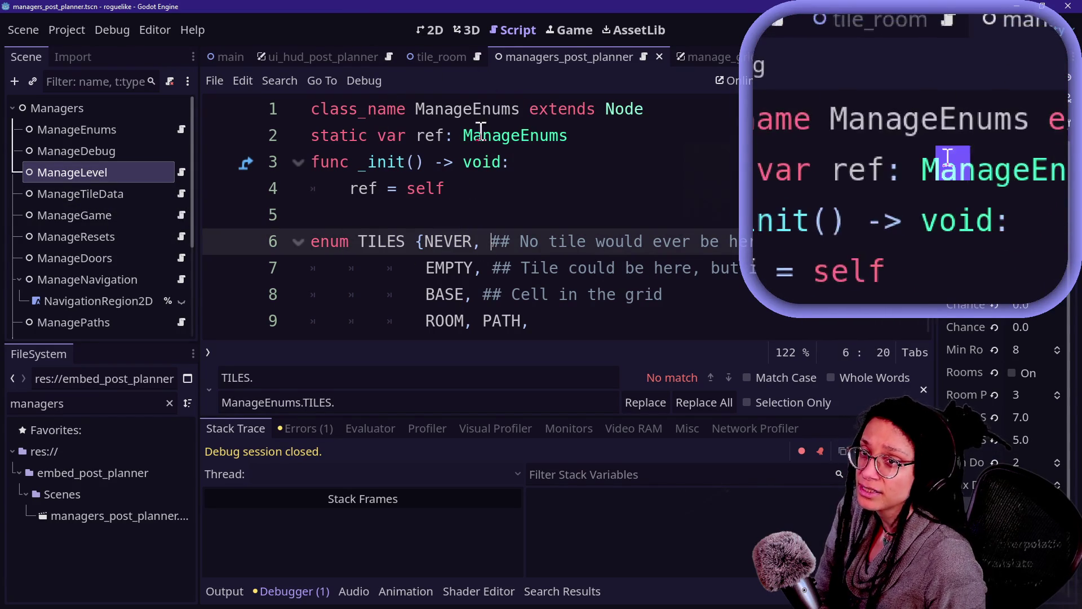
pyautogui.click(181, 193)
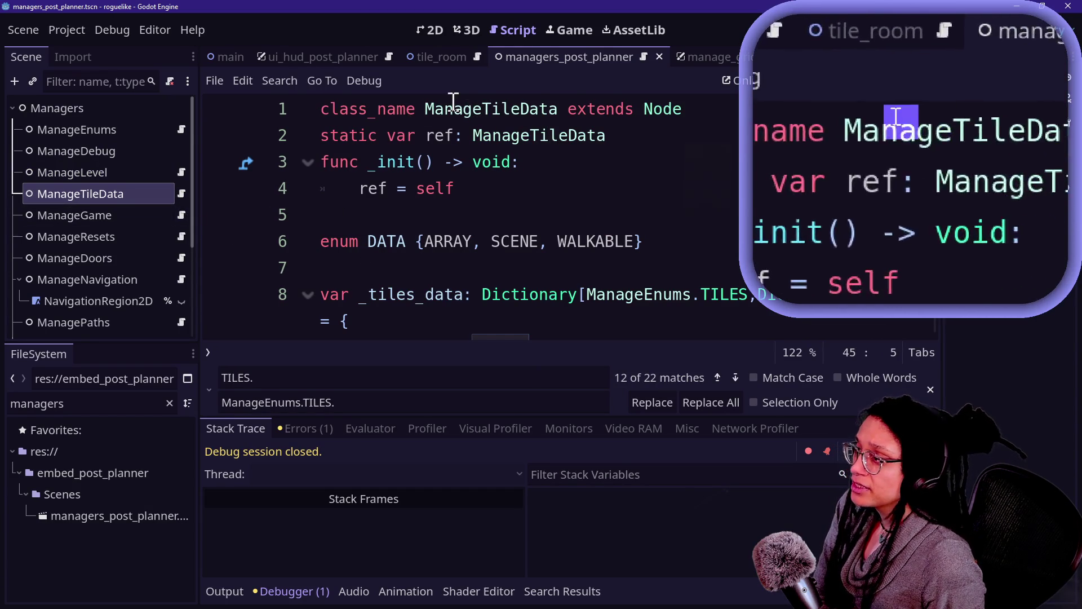
# Open ManageLevel's script and scroll up to the get_logged_cells_array function.
pyautogui.click(158, 173)
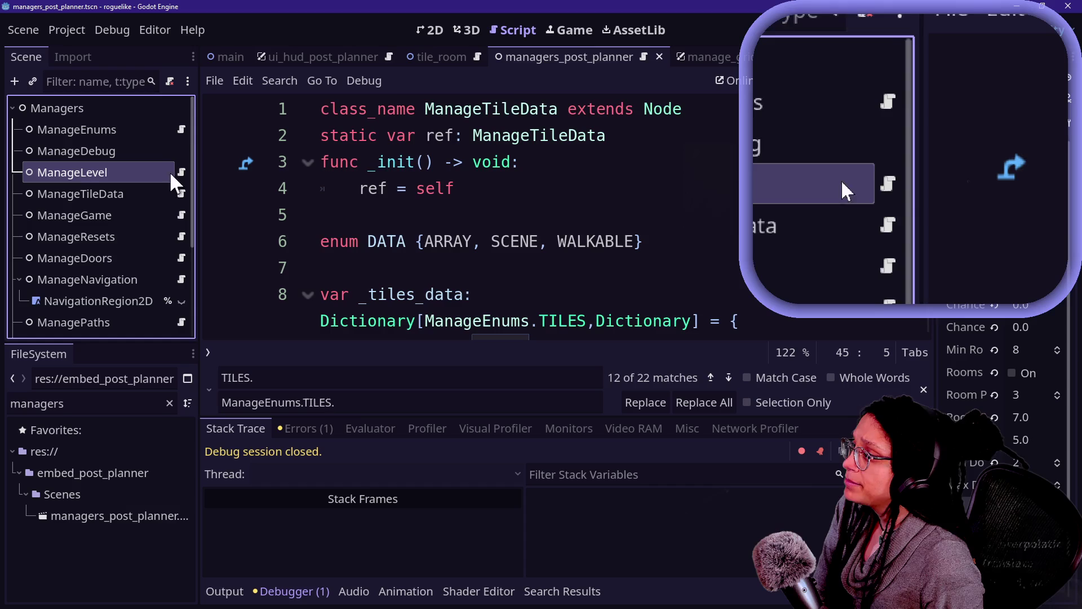
pyautogui.click(182, 172)
pyautogui.scroll(20, 531, 179)
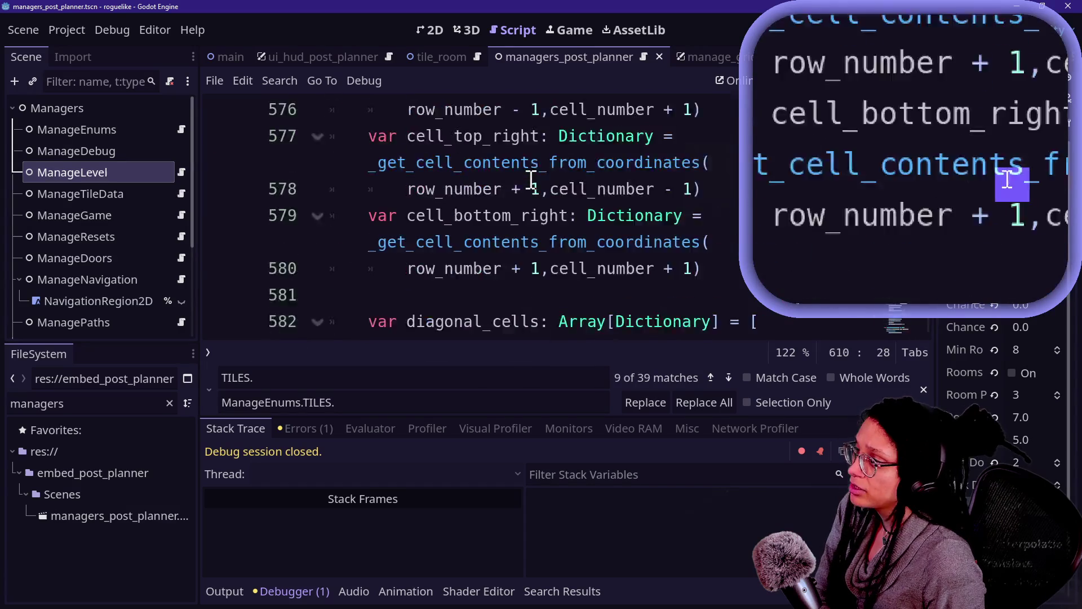
pyautogui.scroll(20, 531, 179)
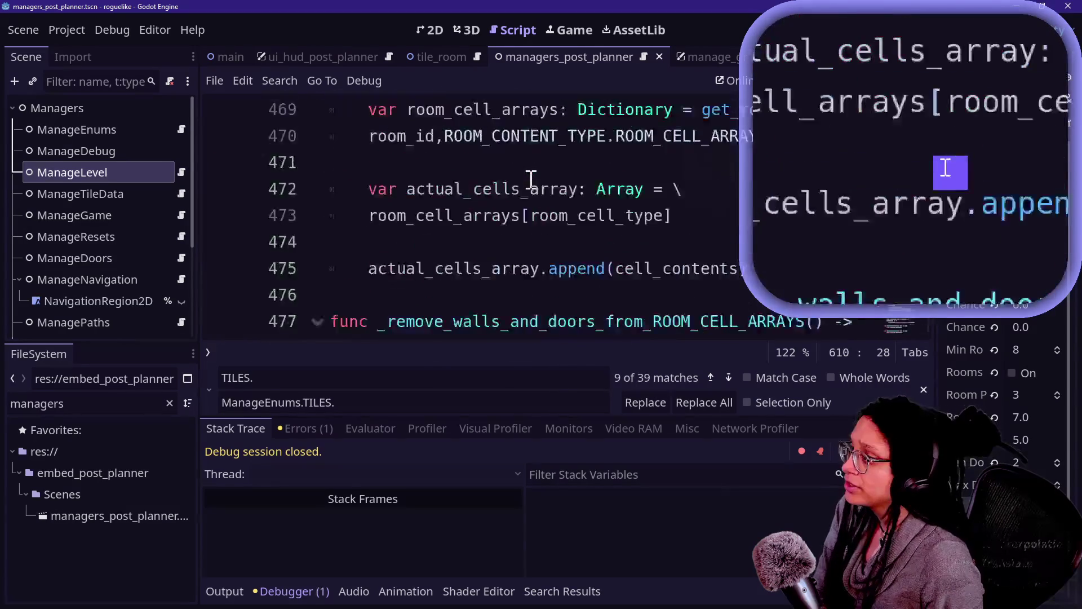
pyautogui.scroll(20, 730, 208)
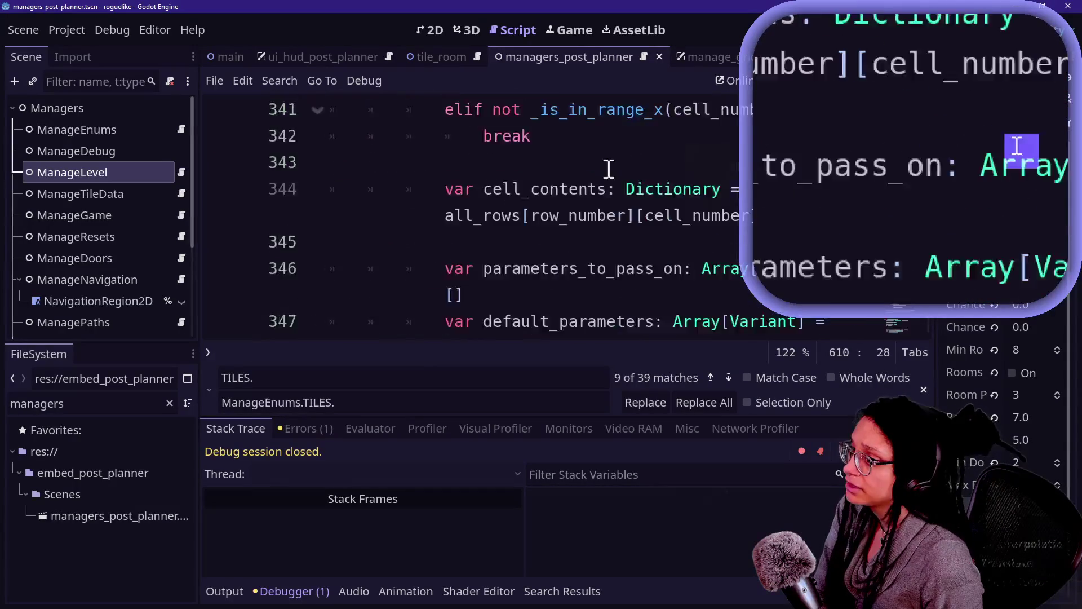
pyautogui.scroll(15, 534, 166)
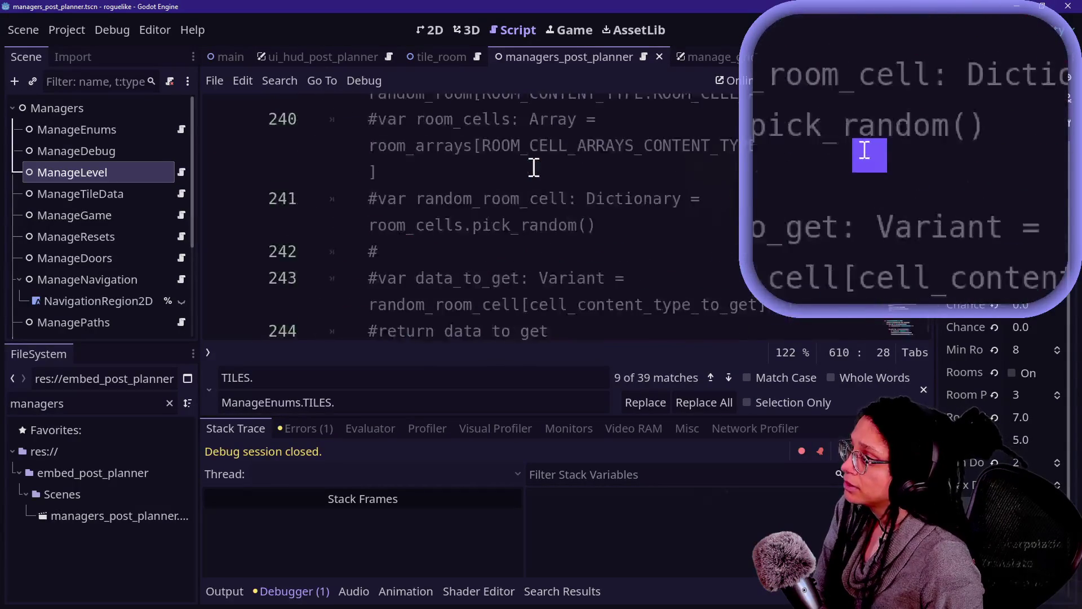
pyautogui.scroll(-7, 534, 166)
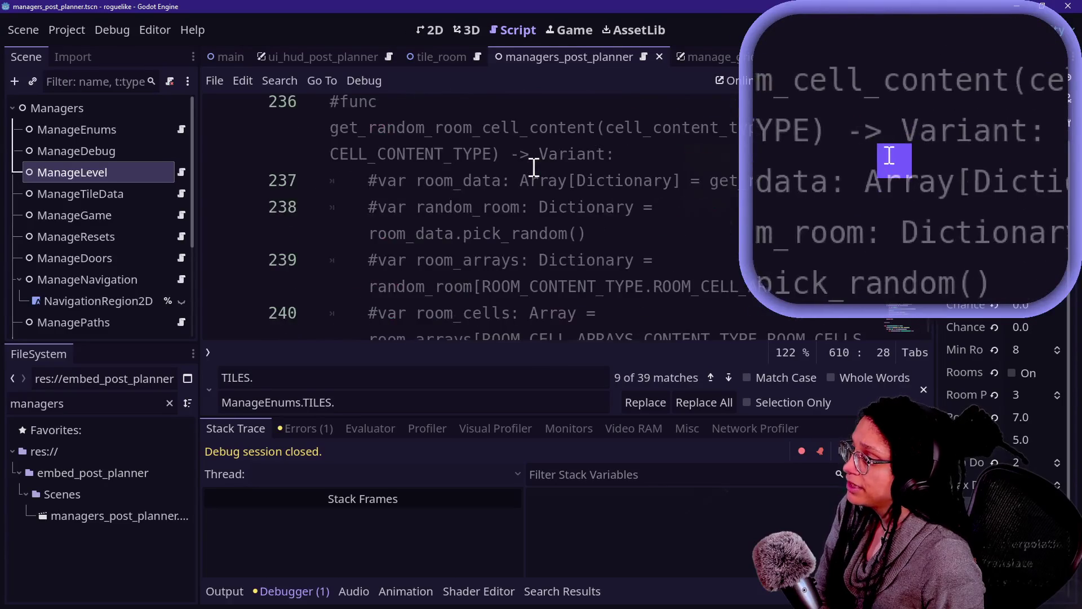
pyautogui.scroll(4, 533, 166)
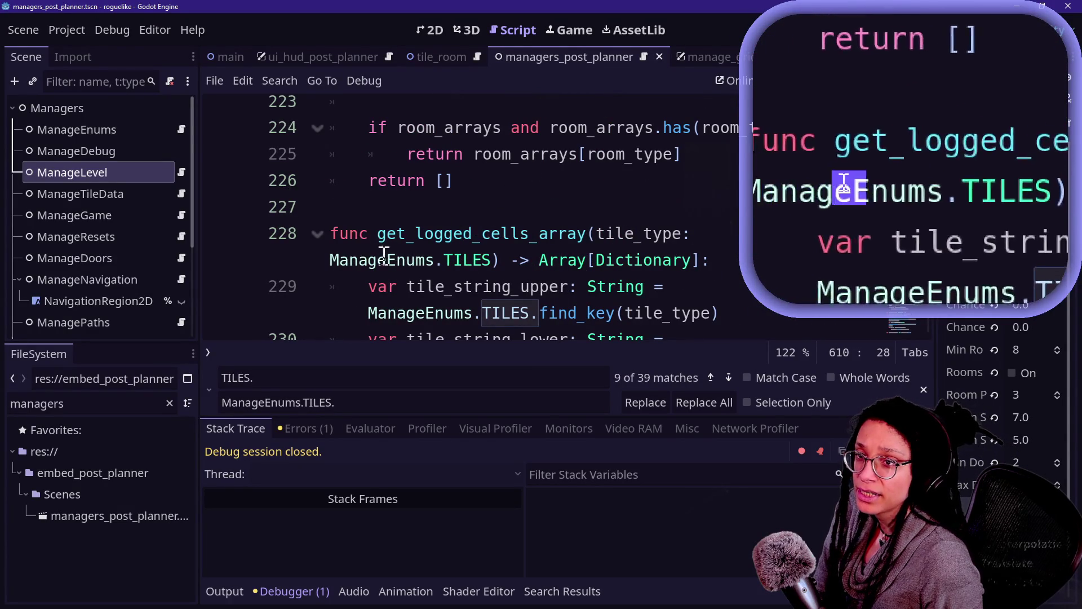
# Inspect the ManageEnums.TILES parameter on line 228, collapsing and re-expanding the function.
pyautogui.click(349, 252)
pyautogui.hotkey('ctrl', 'shift', 'Right')
pyautogui.press('Right')
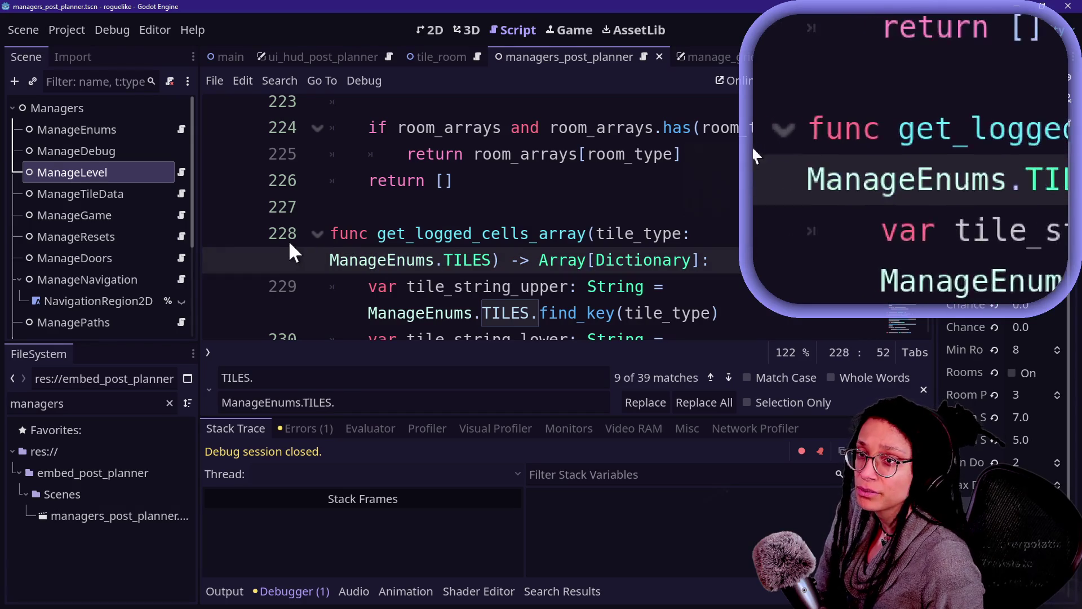
pyautogui.hotkey('alt', 'f')
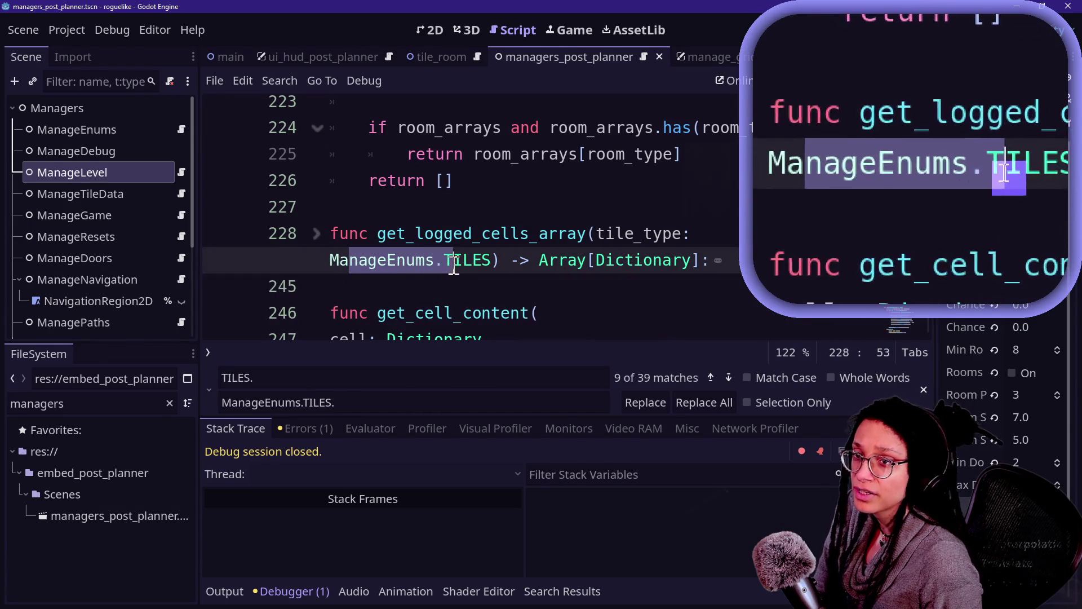
pyautogui.click(449, 262)
pyautogui.click(316, 234)
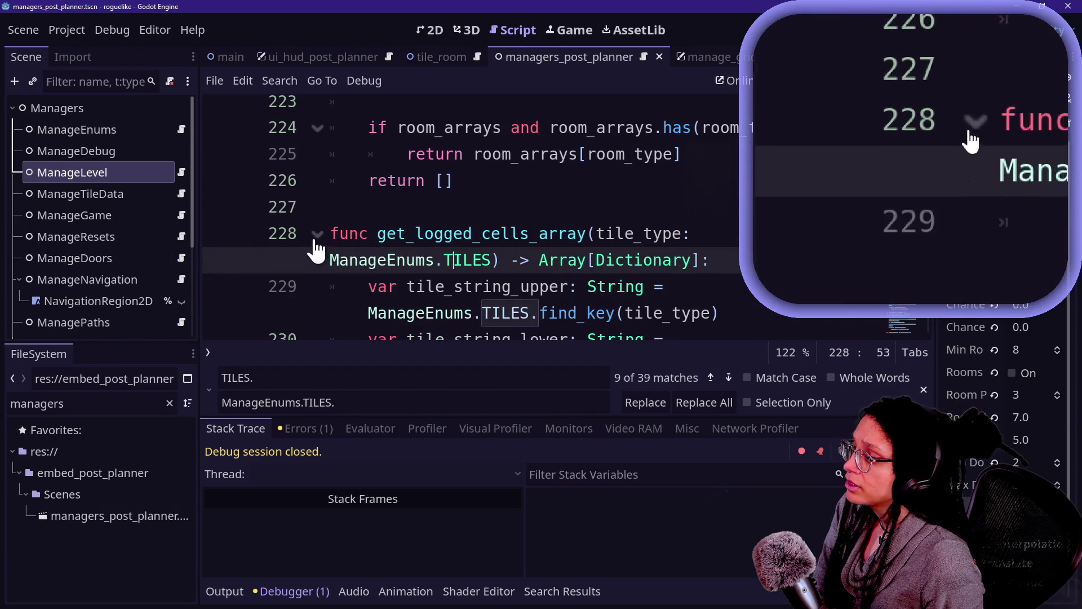
pyautogui.click(368, 259)
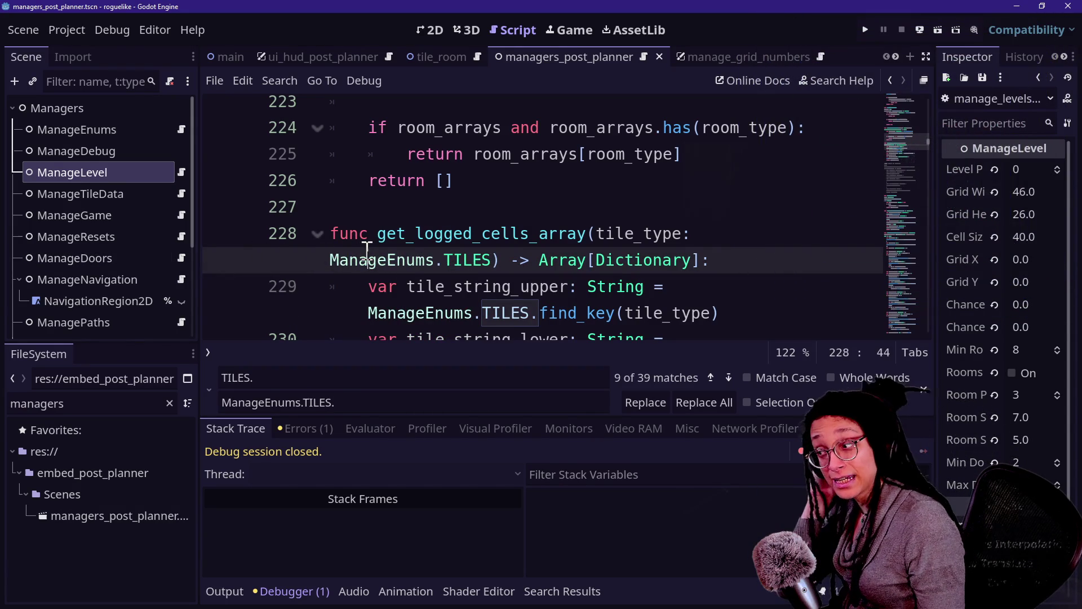
pyautogui.click(556, 218)
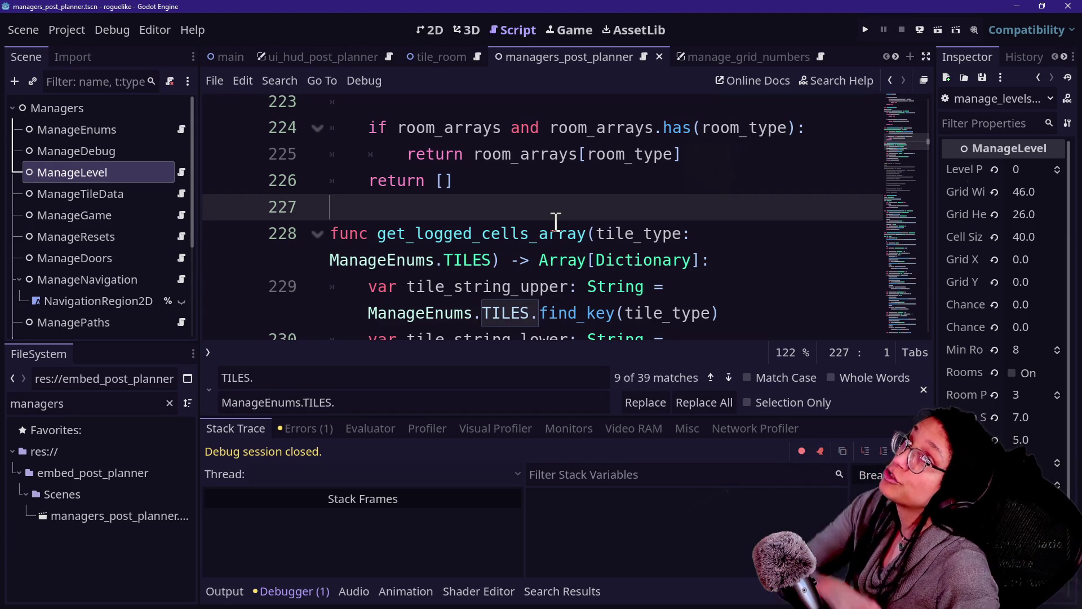
pyautogui.press('Down')
pyautogui.press('Down')
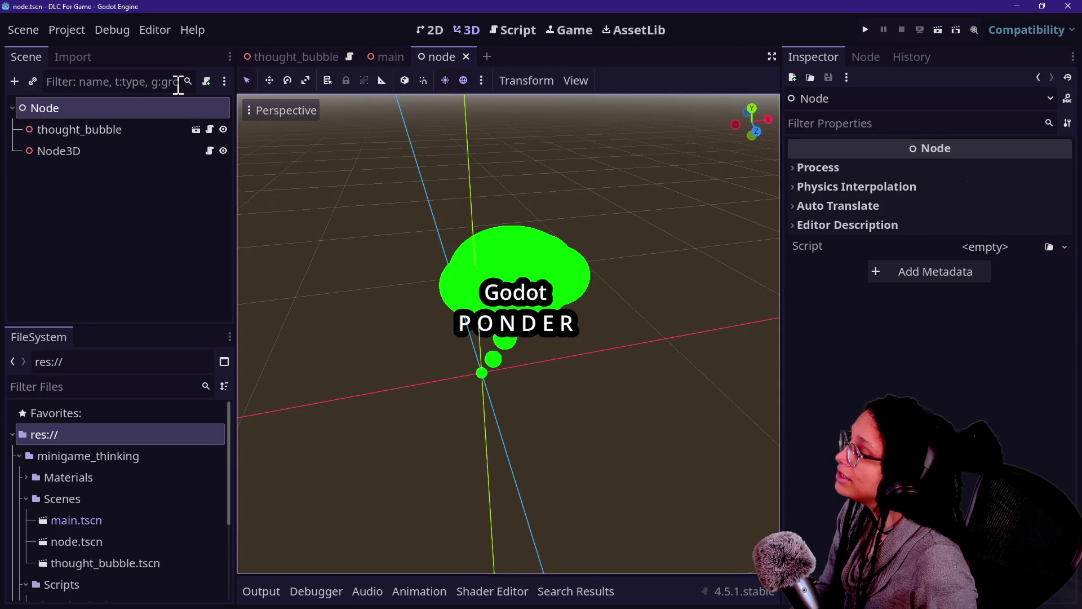
# Add a plain Node child under node.tscn's root Node.
pyautogui.click(72, 127)
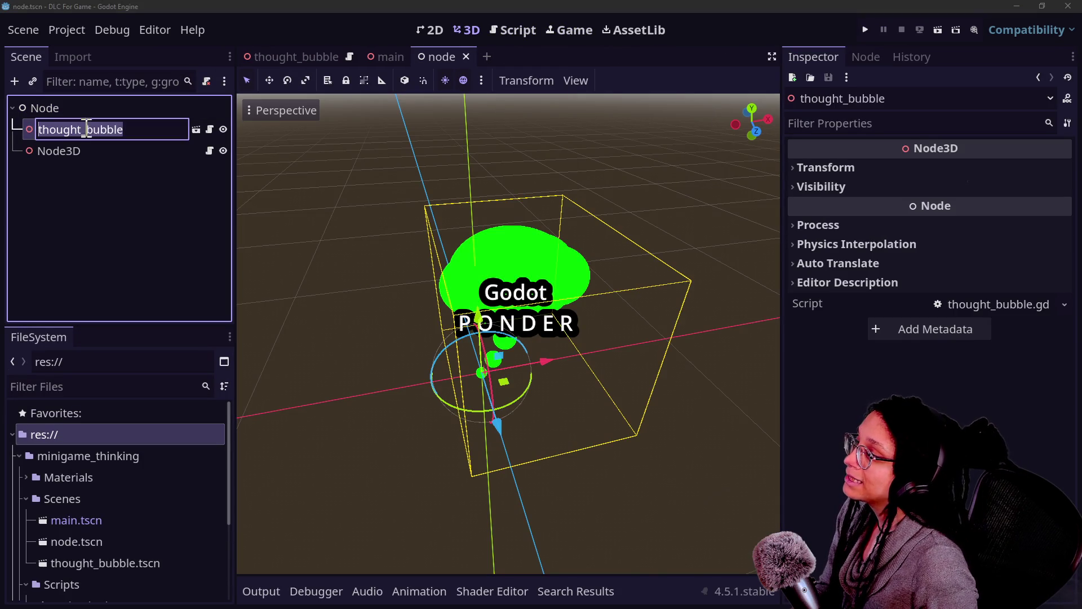
pyautogui.click(106, 107)
pyautogui.click(107, 129)
pyautogui.click(98, 107)
pyautogui.click(114, 131)
pyautogui.click(159, 108)
pyautogui.rightClick(159, 103)
pyautogui.click(177, 112)
pyautogui.write('b')
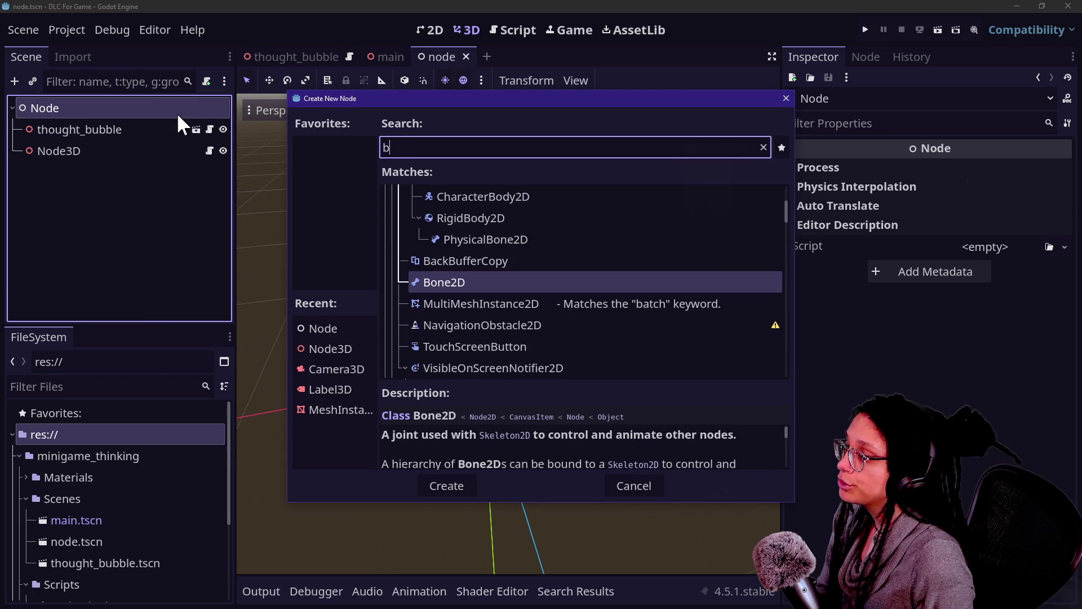
pyautogui.press('BackSpace')
pyautogui.write('node')
pyautogui.press('Return')
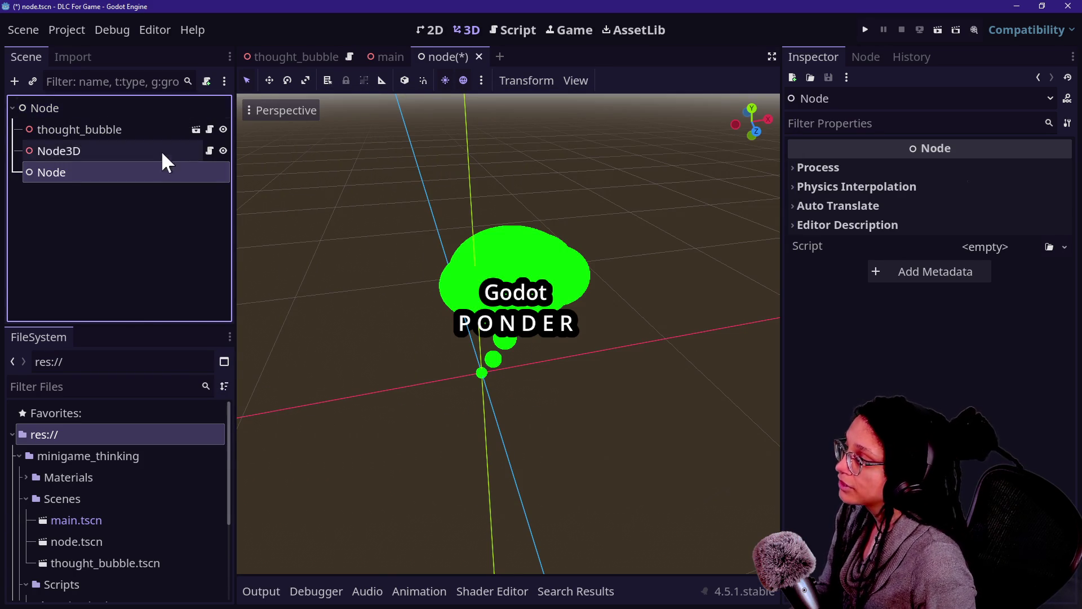
# Move the new Node above thought_bubble, rename it Enums, and attach a new enums.gd script.
pyautogui.moveTo(146, 117); pyautogui.dragTo(147, 119)
pyautogui.write('Enum')
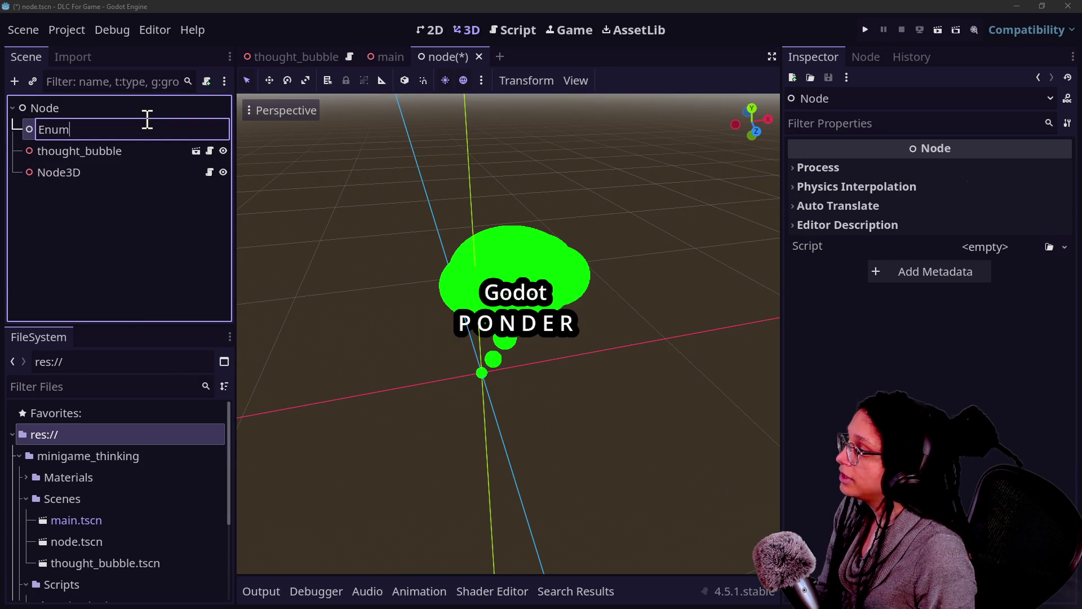
pyautogui.write('s')
pyautogui.press('Return')
pyautogui.rightClick(144, 117)
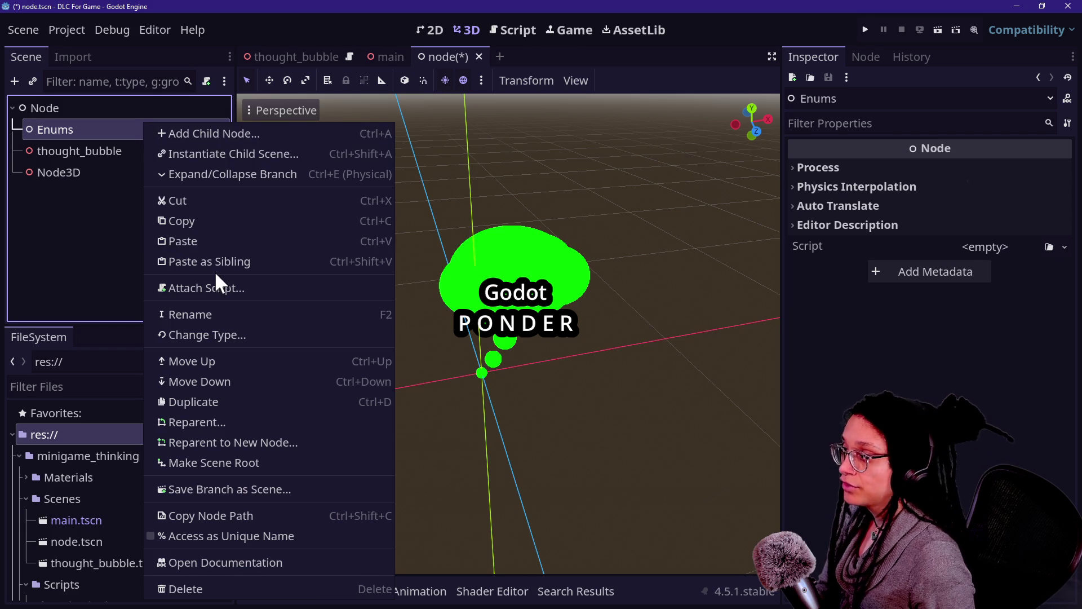
pyautogui.click(220, 282)
pyautogui.click(592, 270)
pyautogui.press('BackSpace')
pyautogui.press('BackSpace')
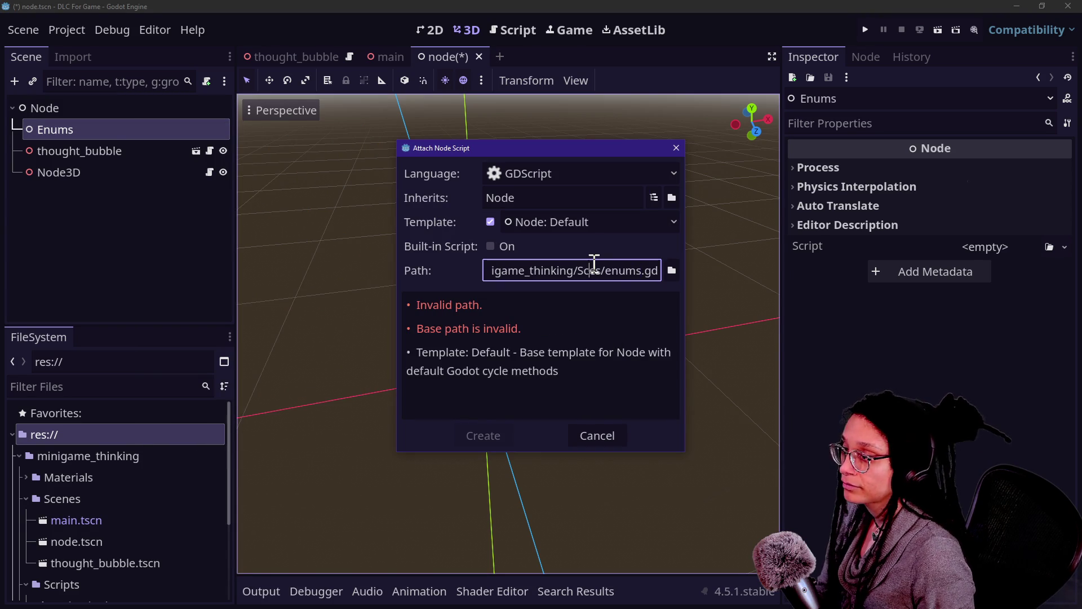
pyautogui.press('Delete')
pyautogui.press('Return')
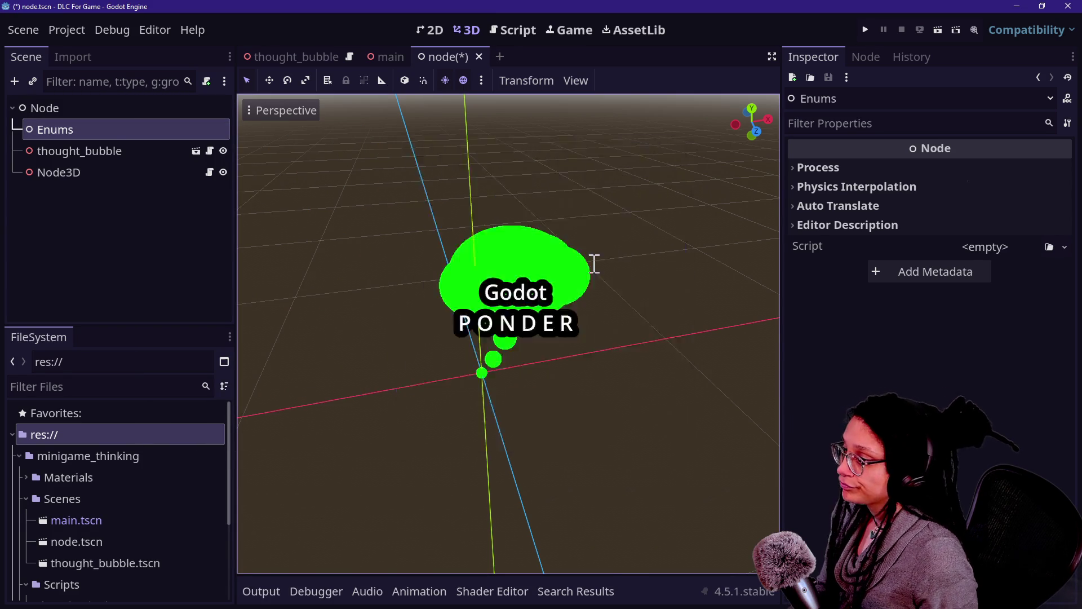
# Replace enums.gd's template code with thought_bubble.gd's ThoughtBubble header lines 1–4.
pyautogui.moveTo(515, 500); pyautogui.dragTo(204, 90)
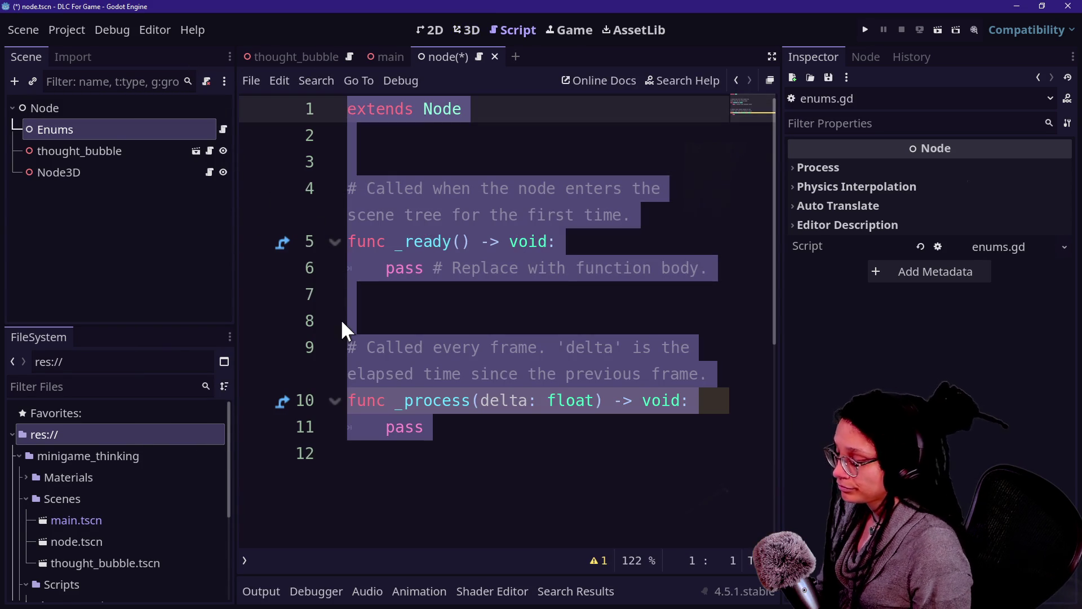
pyautogui.click(210, 151)
pyautogui.moveTo(496, 215); pyautogui.dragTo(288, 44)
pyautogui.hotkey('ctrl', 'c')
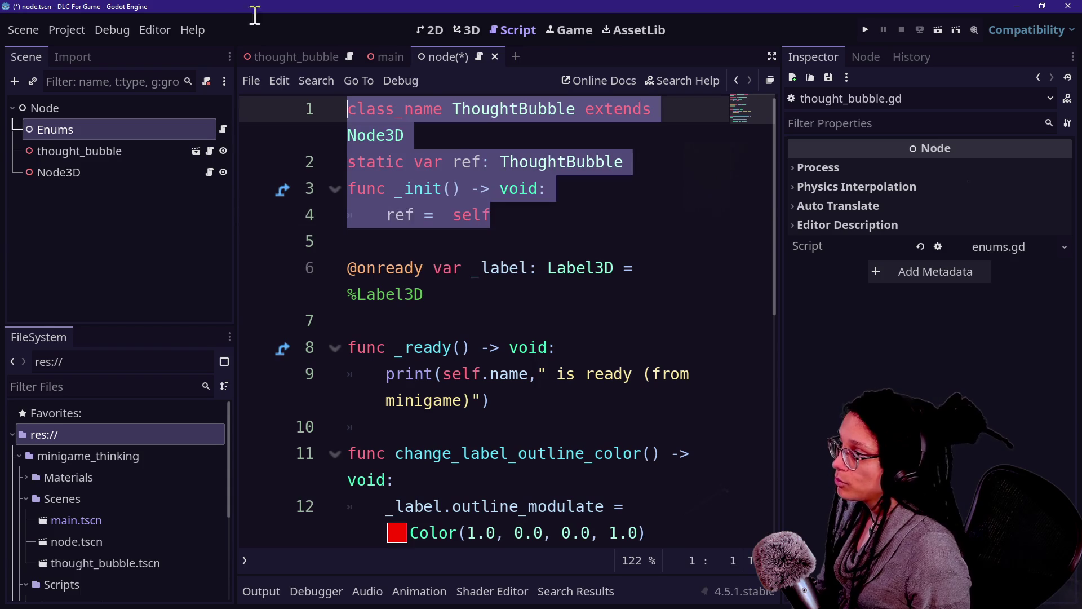
pyautogui.click(223, 129)
pyautogui.click(551, 270)
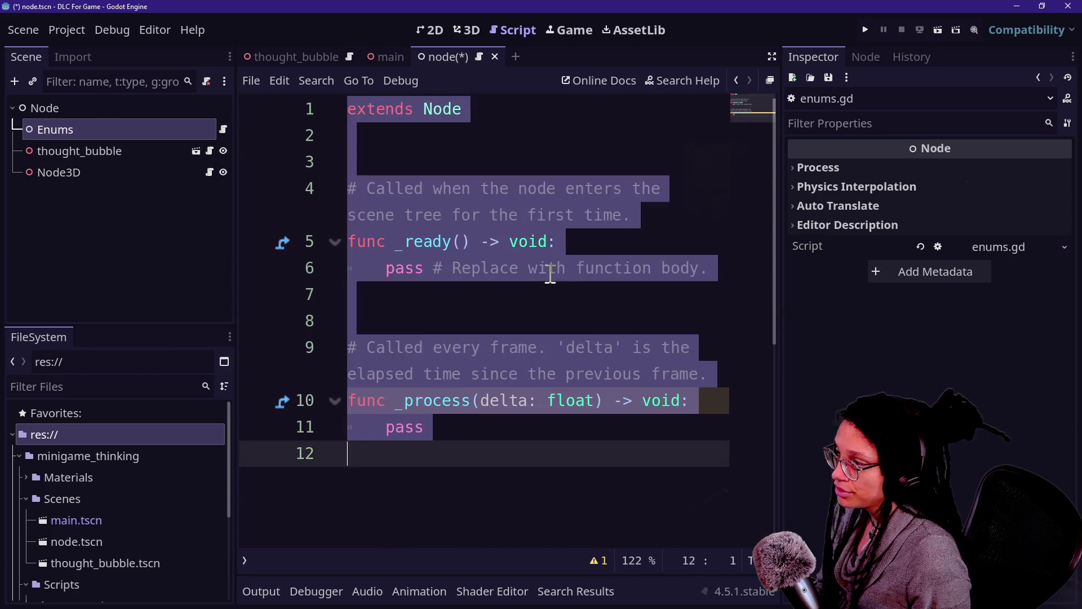
pyautogui.hotkey('ctrl', 'a')
pyautogui.hotkey('ctrl', 'v')
pyautogui.click(454, 101)
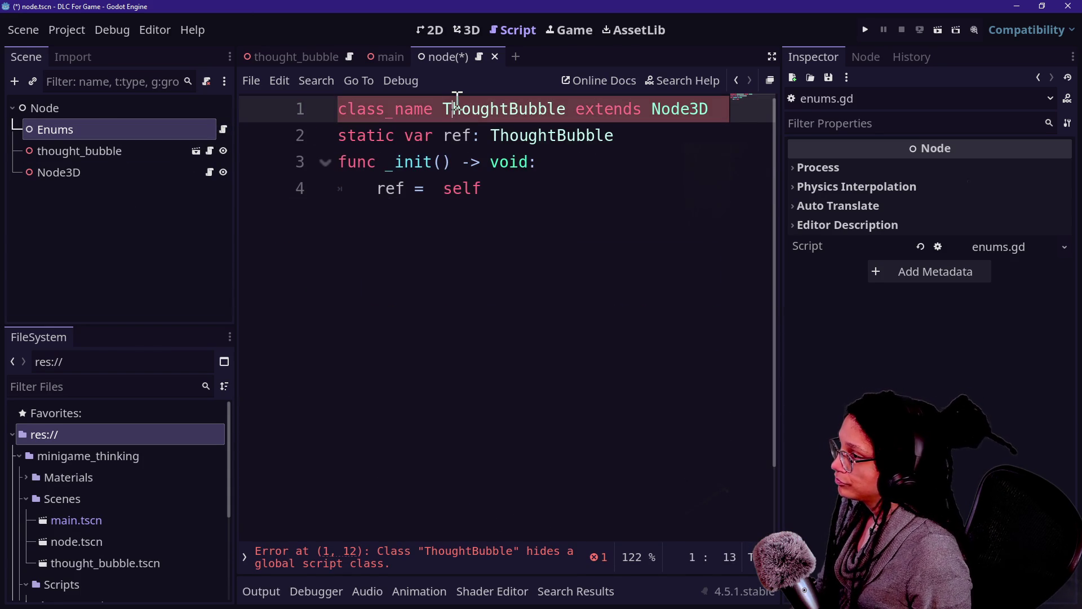
# Rename ThoughtBubble to Enums in both the class_name and static ref lines, then save.
pyautogui.doubleClick(457, 107)
pyautogui.hotkey('ctrl', 'd')
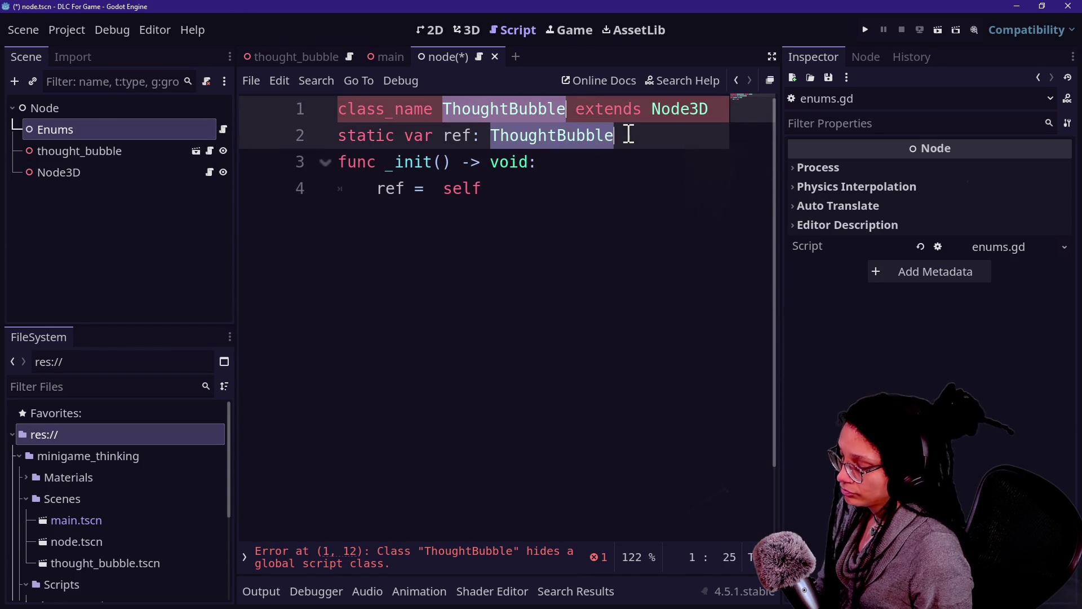
pyautogui.write('Enums')
pyautogui.hotkey('ctrl', 'End')
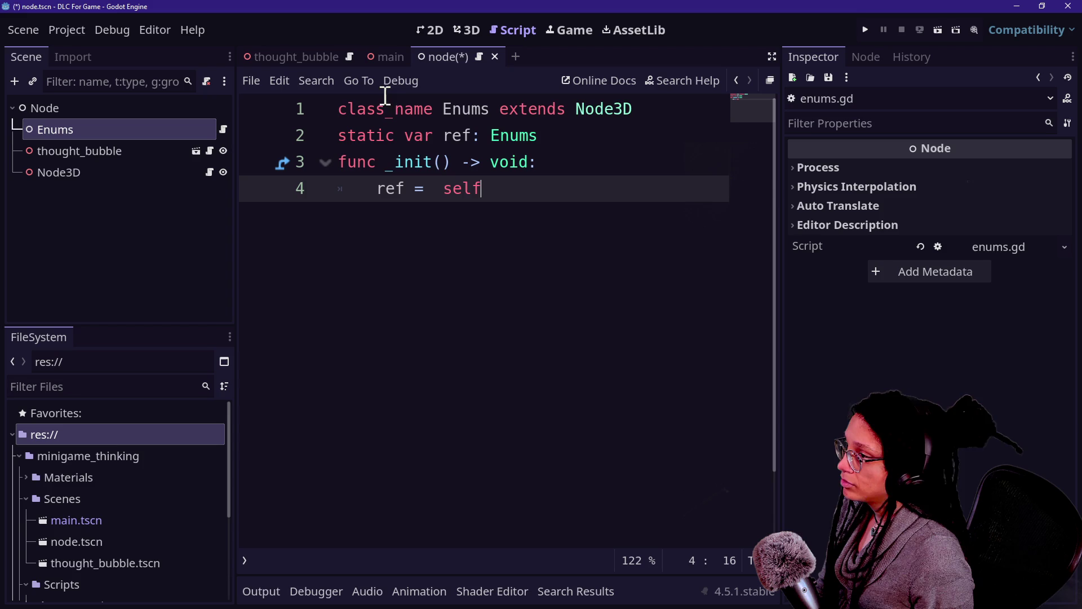
pyautogui.hotkey('ctrl', 's')
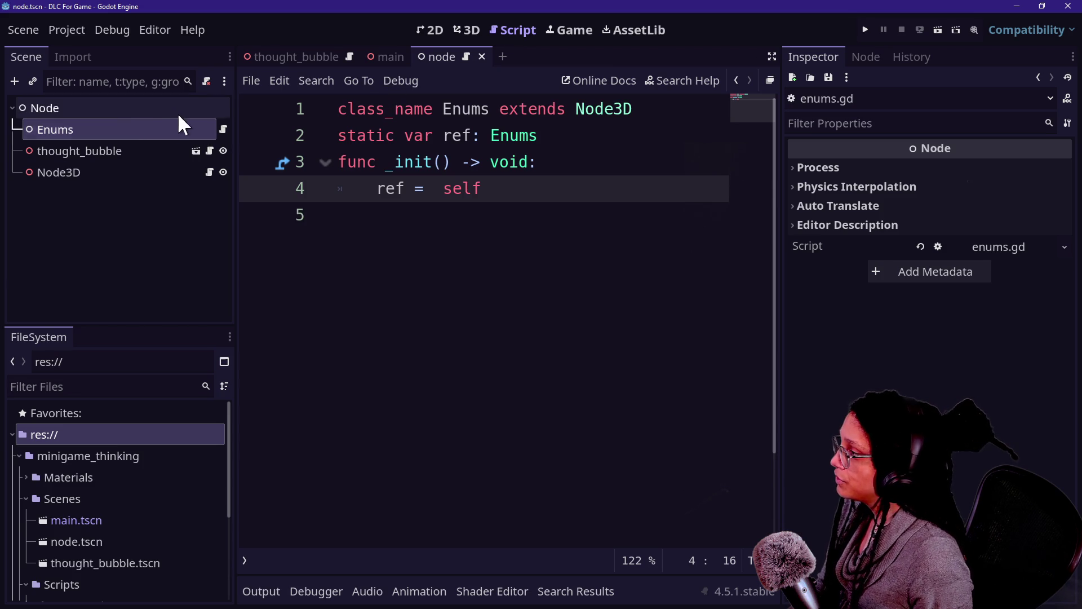
# Add an 'enum {Red}' declaration on a new line at the end of enums.gd.
pyautogui.click(174, 147)
pyautogui.click(495, 267)
pyautogui.press('Return')
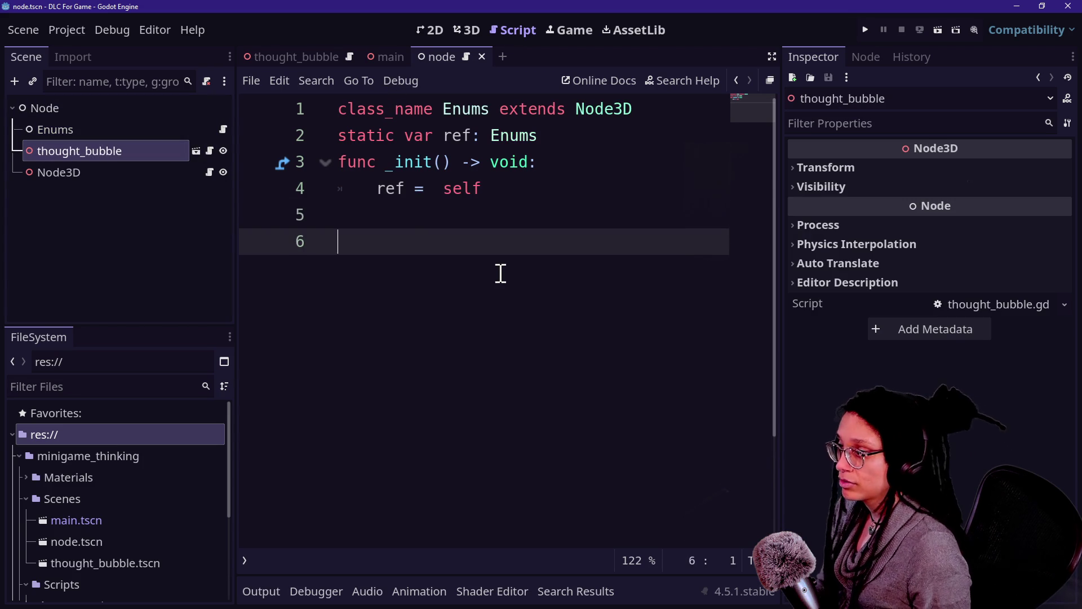
pyautogui.write('enum {')
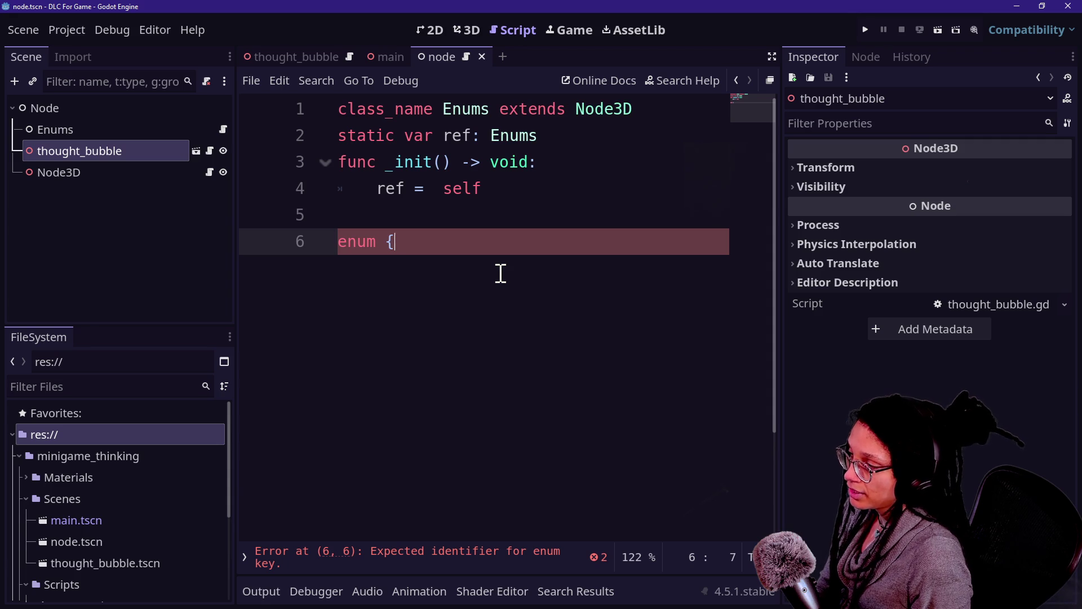
pyautogui.write('Red')
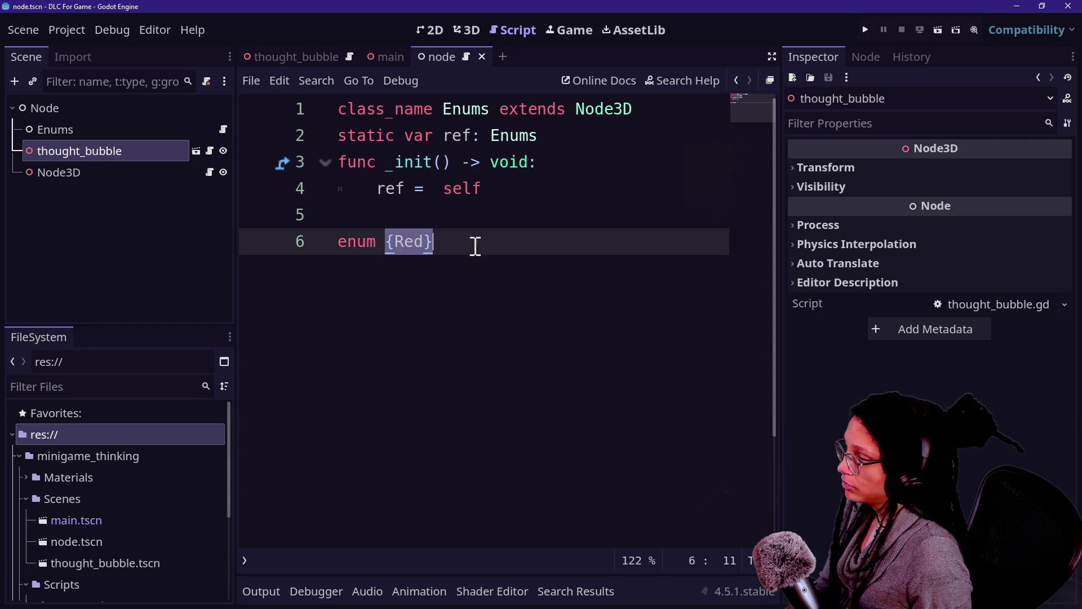
pyautogui.click(213, 148)
pyautogui.click(642, 326)
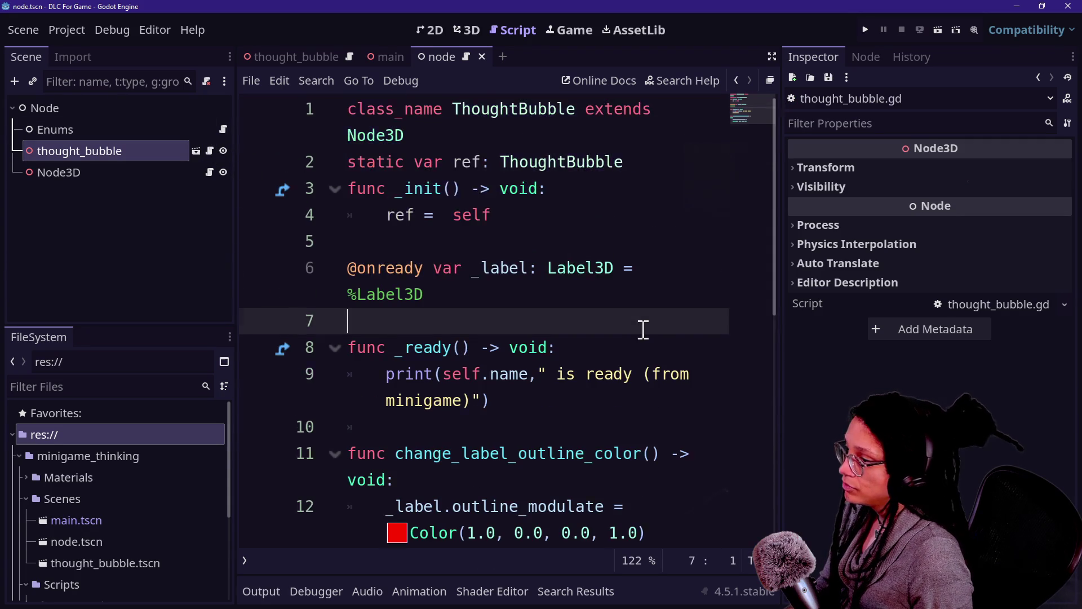
# Replace the fixed RGB arguments of the outline Color() with 'Enums.'.
pyautogui.scroll(-2, 643, 326)
pyautogui.click(495, 315)
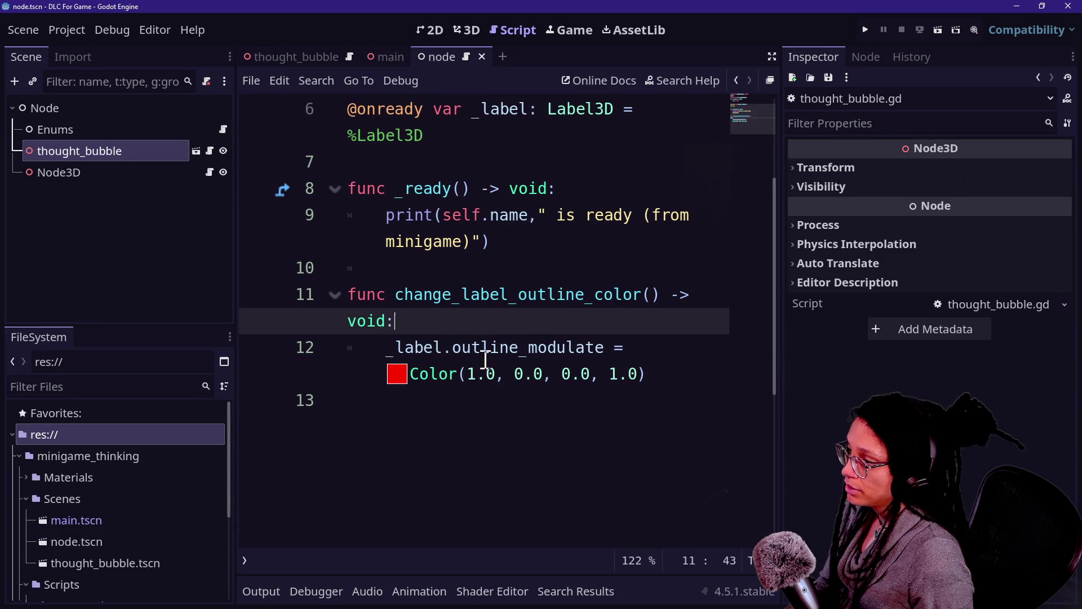
pyautogui.moveTo(349, 291); pyautogui.dragTo(633, 350)
pyautogui.click(543, 374)
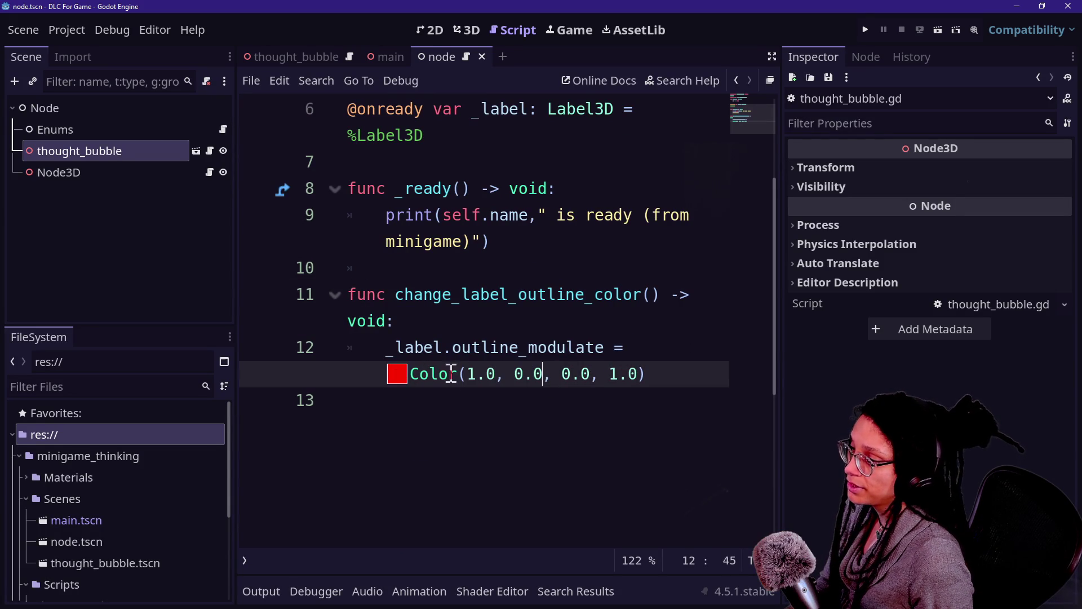
pyautogui.moveTo(467, 374); pyautogui.dragTo(641, 377)
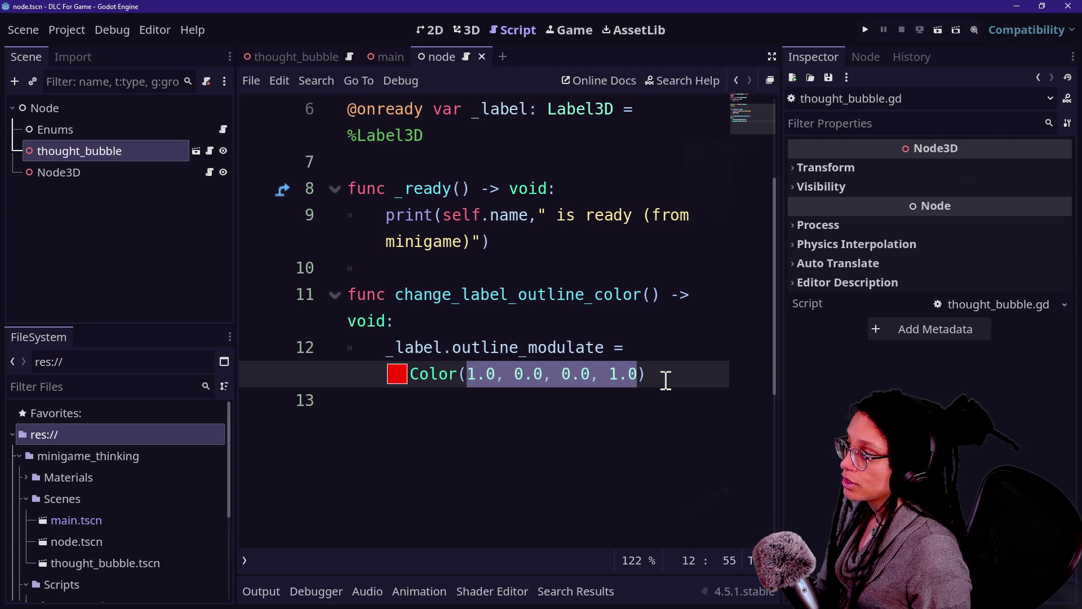
pyautogui.write('N')
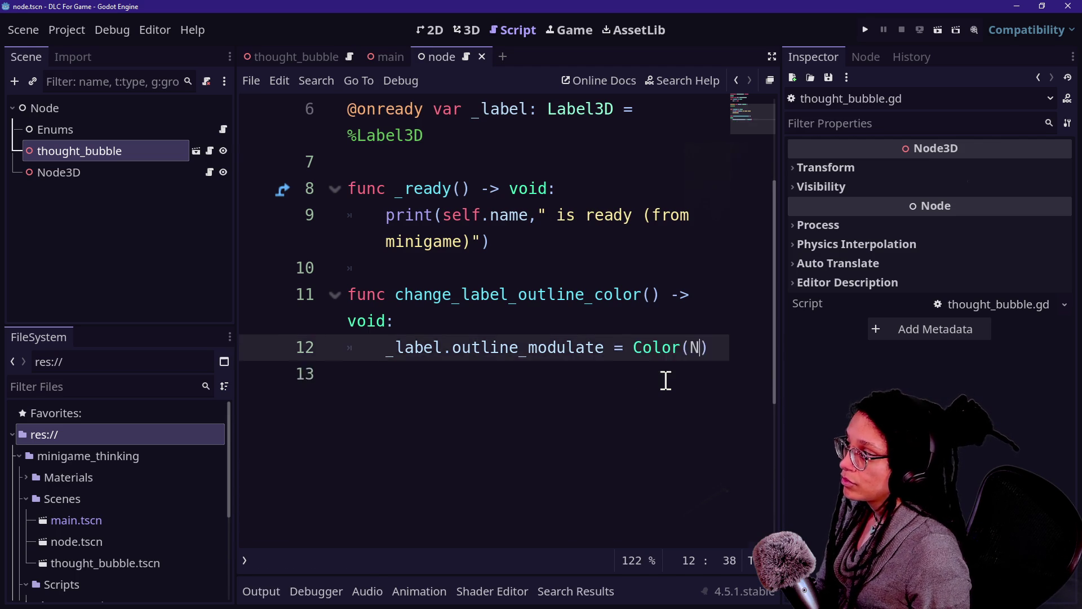
pyautogui.press('BackSpace')
pyautogui.write('Enums.')
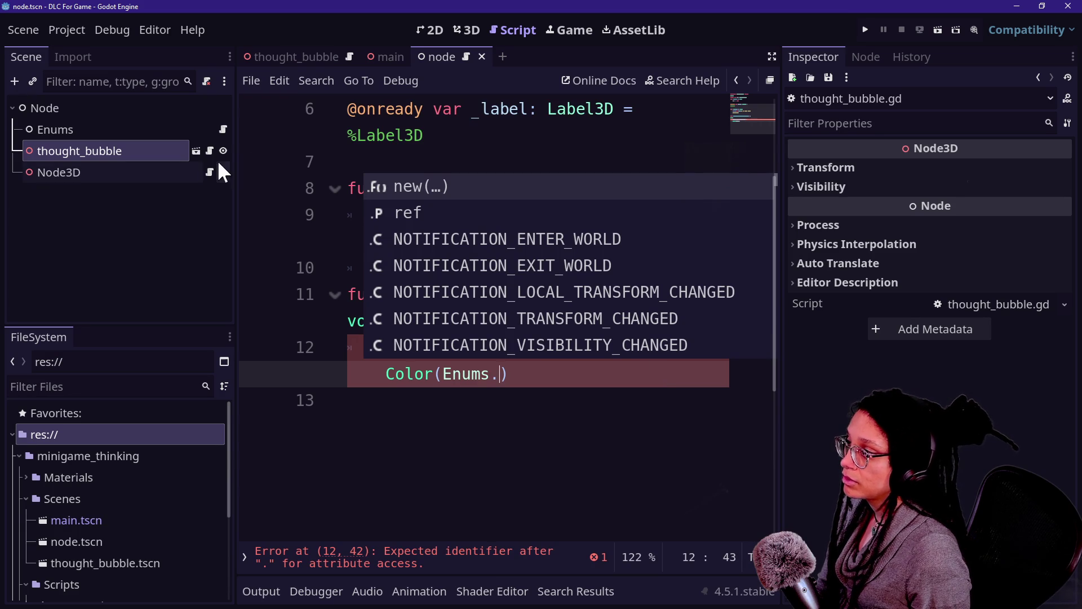
# Name the enum COLORS in enums.gd and save the script.
pyautogui.click(222, 130)
pyautogui.click(389, 243)
pyautogui.write('COLORS {Red')
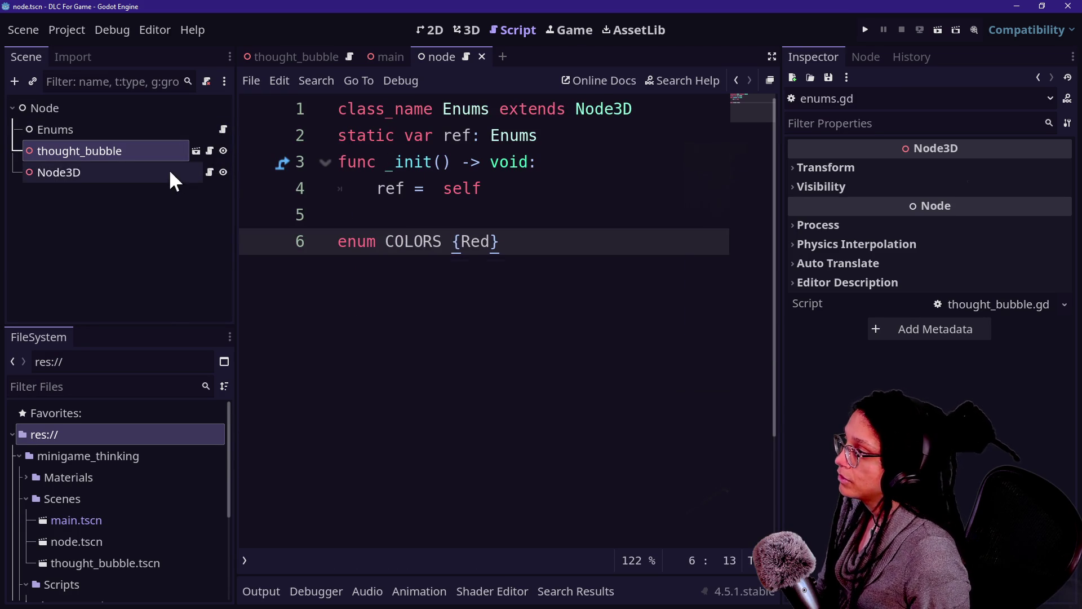
pyautogui.hotkey('ctrl', 's')
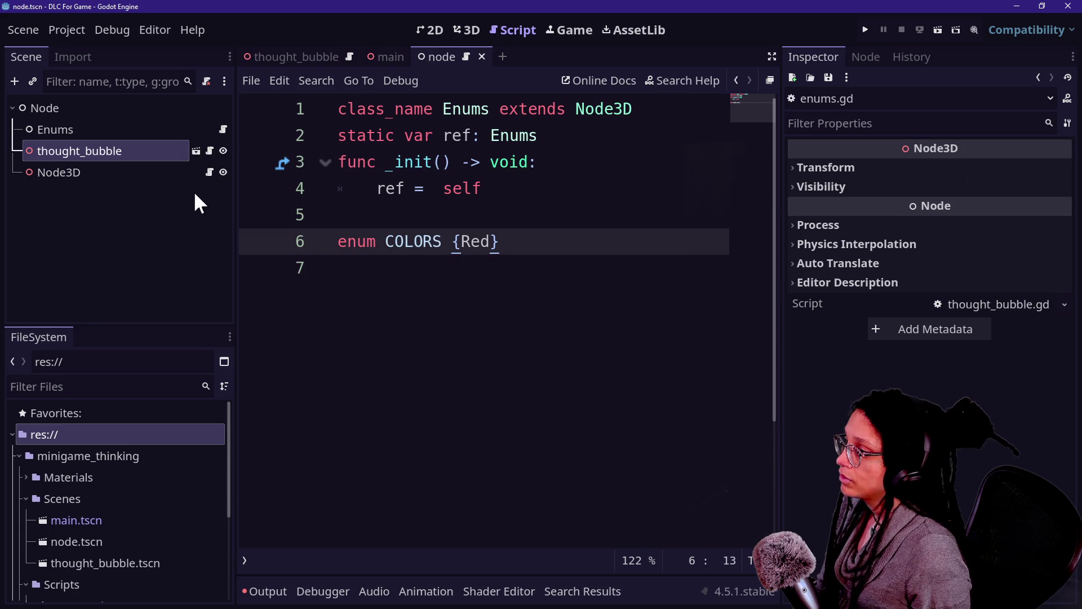
pyautogui.moveTo(484, 261)
pyautogui.mouseDown()
pyautogui.moveTo(466, 253)
pyautogui.moveTo(480, 242)
pyautogui.mouseUp()
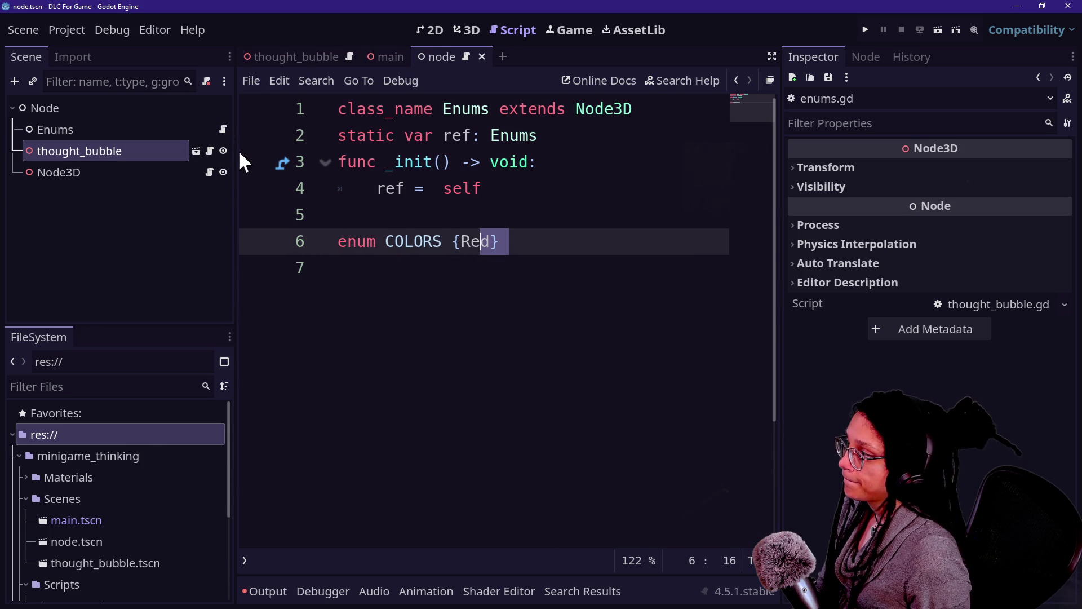
pyautogui.click(223, 130)
pyautogui.click(210, 151)
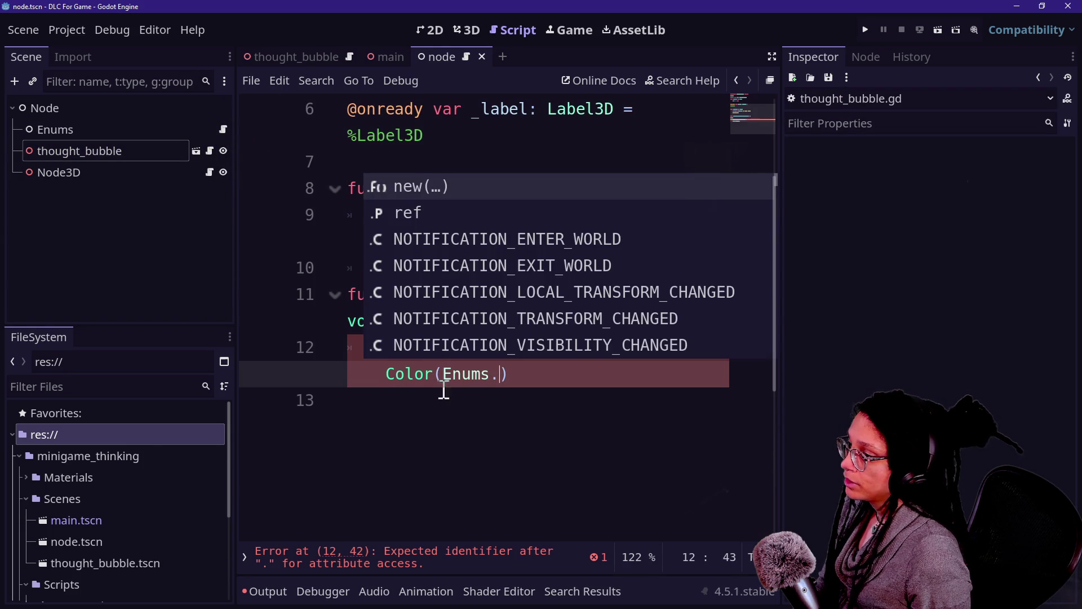
# Complete the outline colour as Color(Enums.COLORS.find_key(Enums.COLORS.Red)) and save.
pyautogui.click(501, 377)
pyautogui.write('.COLORS.')
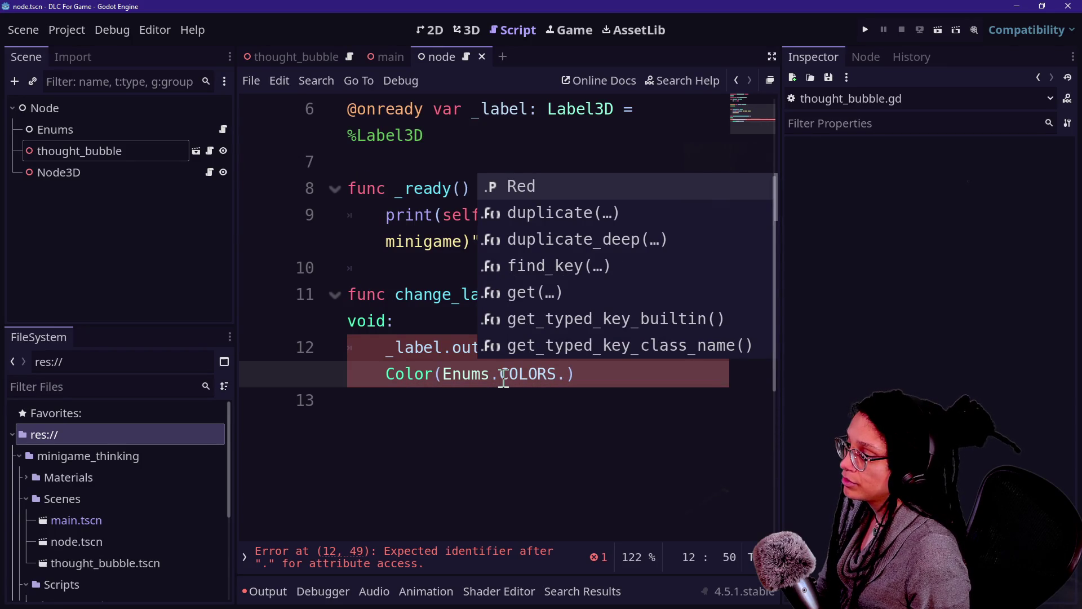
pyautogui.write('find')
pyautogui.press('Return')
pyautogui.press('Return')
pyautogui.write('En')
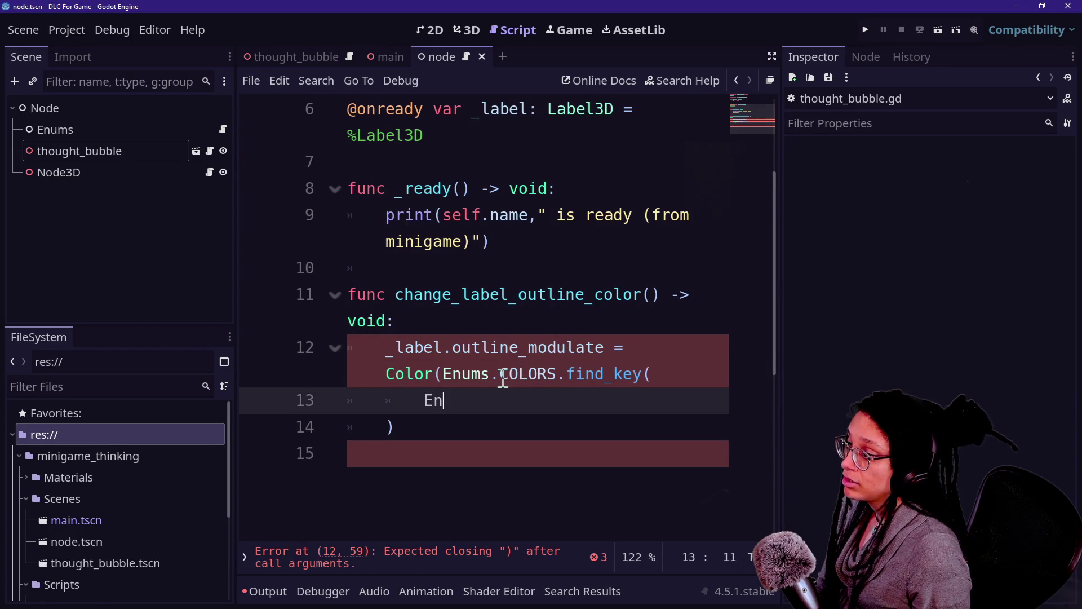
pyautogui.write('ums.C')
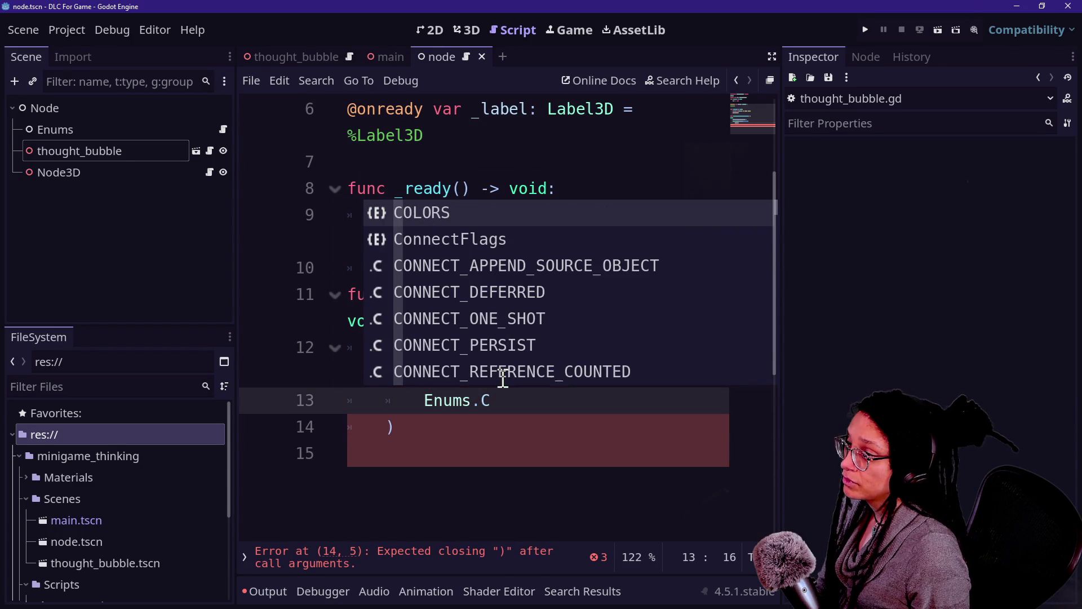
pyautogui.write('OLORS.RED)')
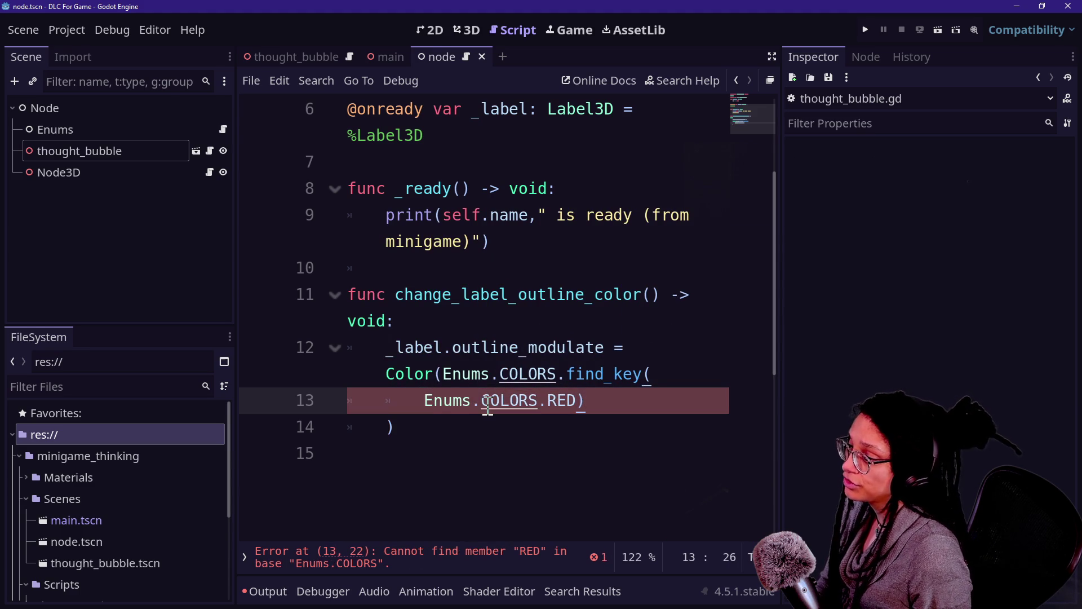
pyautogui.hotkey('ctrl', 'shift', 'F11')
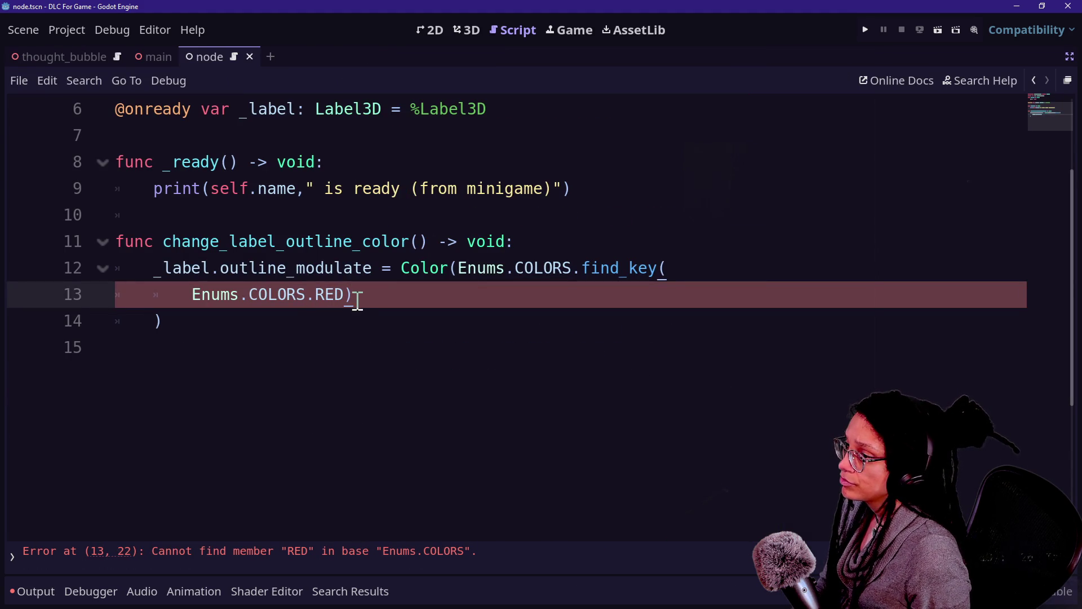
pyautogui.press('BackSpace')
pyautogui.press('BackSpace')
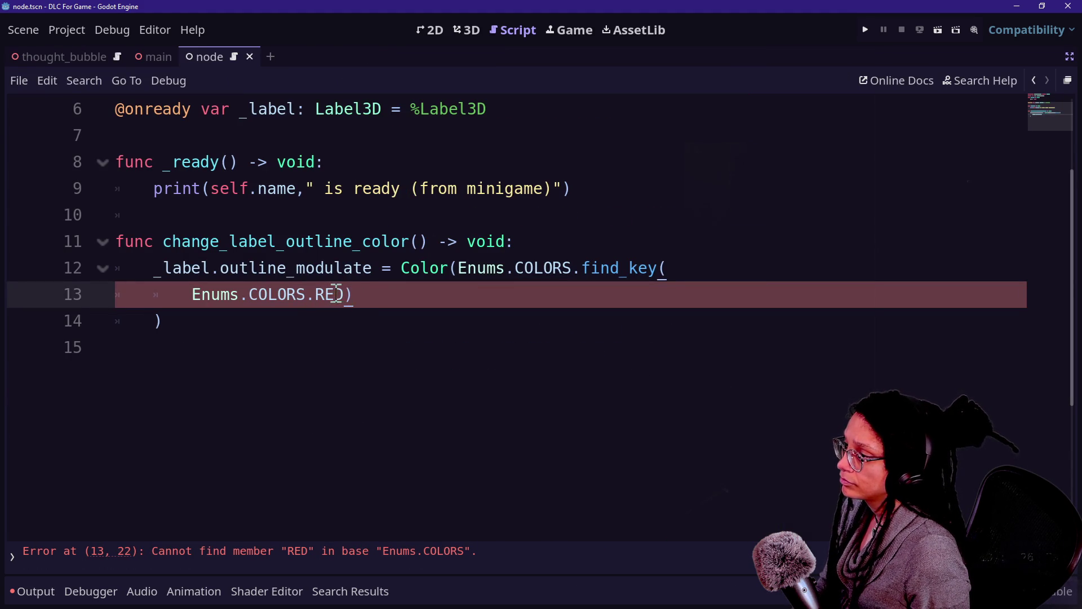
pyautogui.write('ed')
pyautogui.click(250, 268)
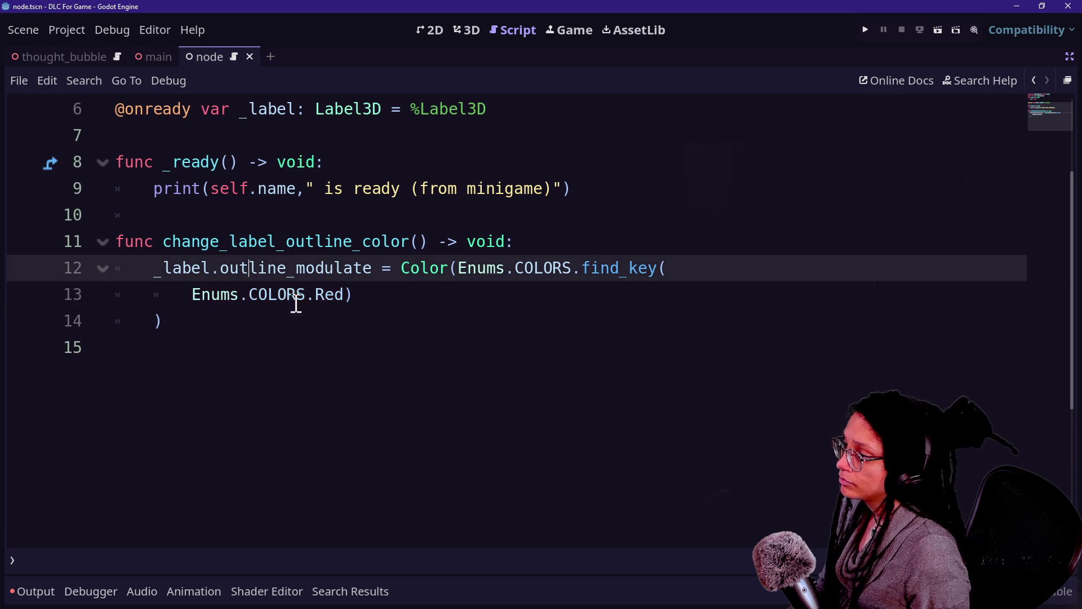
pyautogui.click(327, 294)
pyautogui.click(393, 241)
pyautogui.hotkey('ctrl', 's')
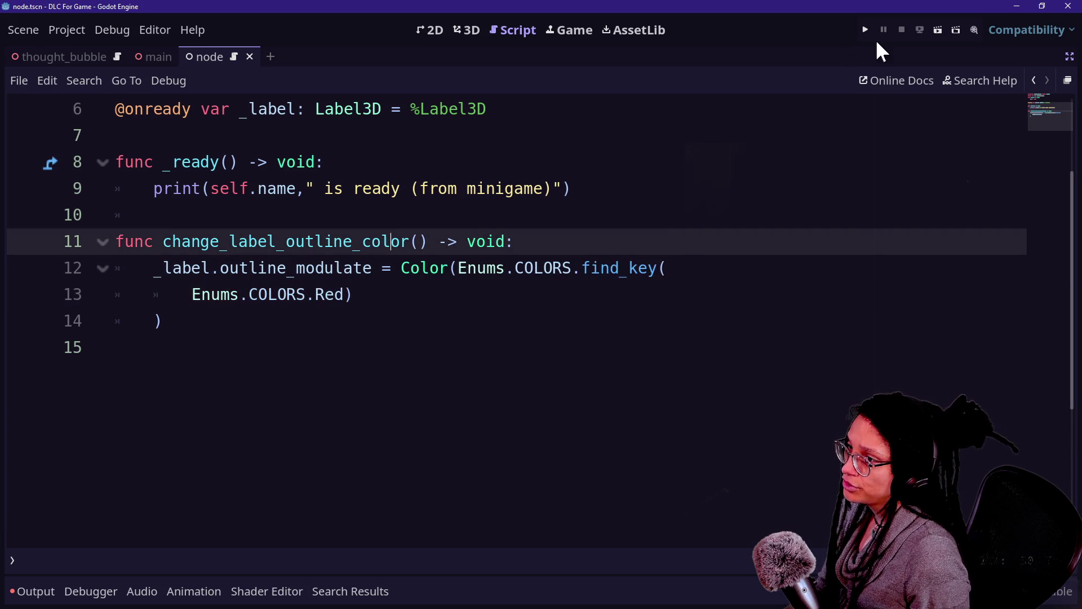
# Test-run the game and change enums.gd's base type from Node3D to Node.
pyautogui.click(867, 29)
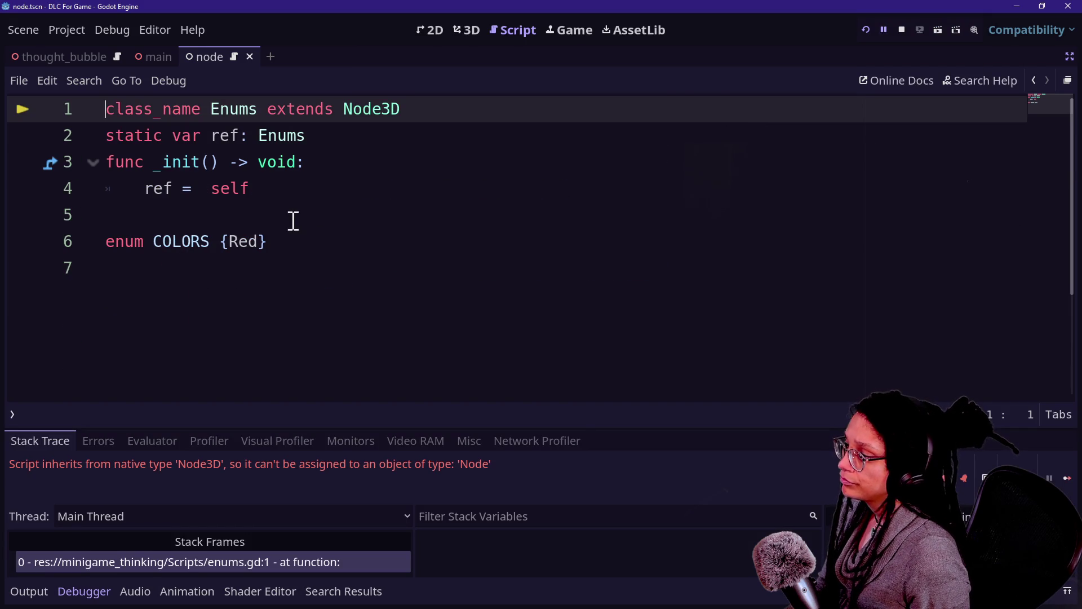
pyautogui.moveTo(565, 208); pyautogui.dragTo(394, 171)
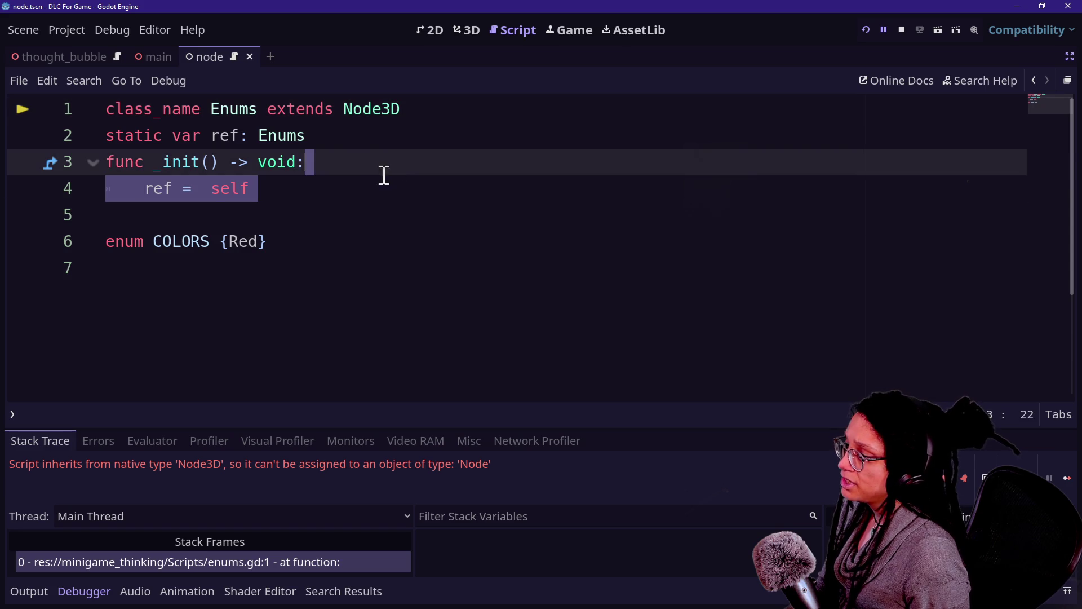
pyautogui.click(384, 109)
pyautogui.press('BackSpace')
pyautogui.press('BackSpace')
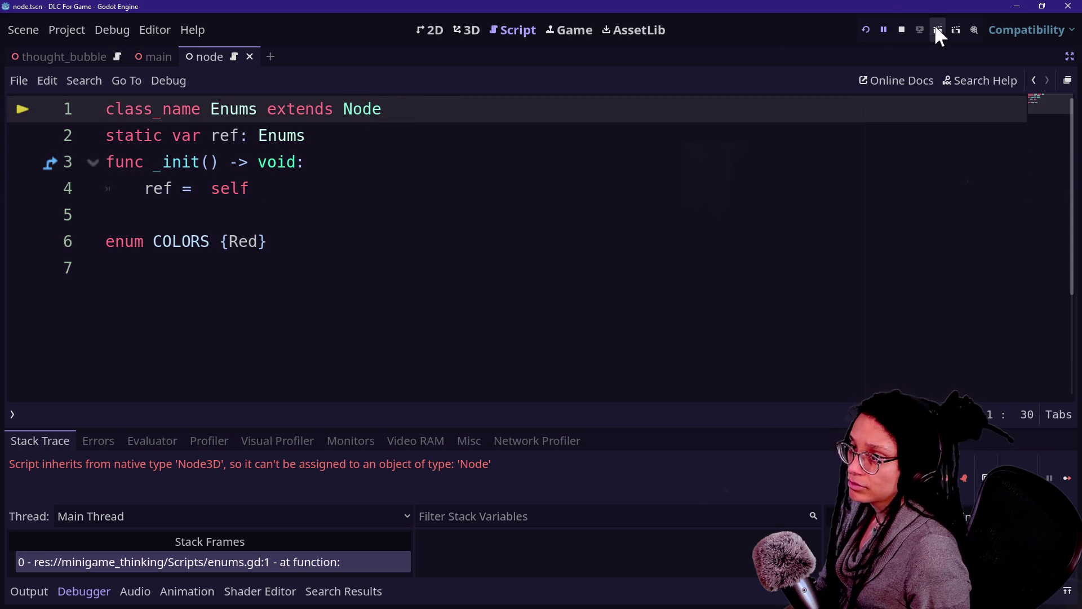
pyautogui.click(867, 30)
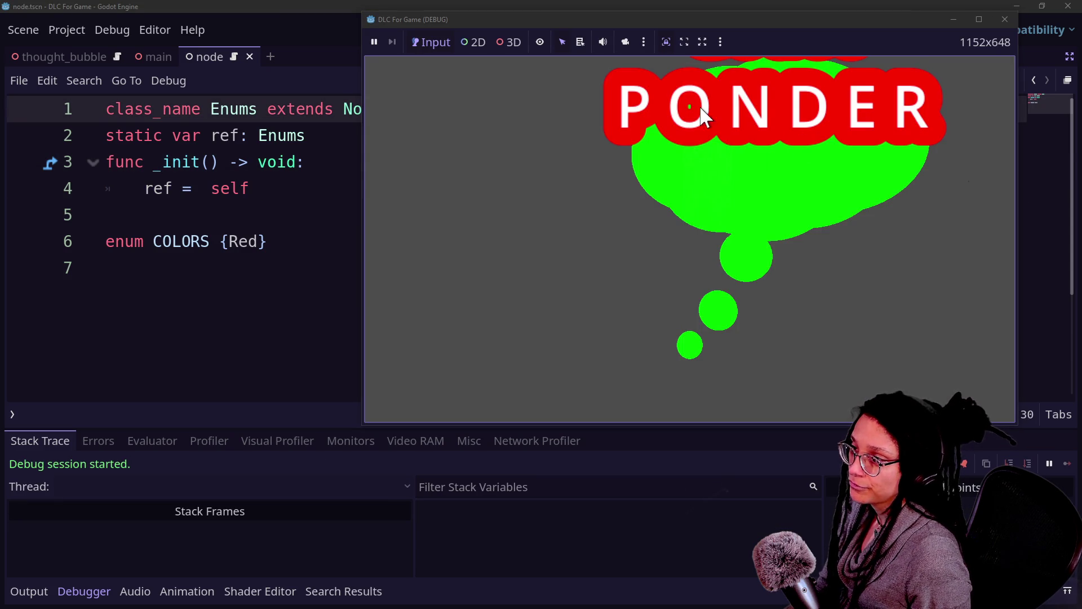
pyautogui.moveTo(679, 33); pyautogui.dragTo(522, 93)
pyautogui.click(902, 29)
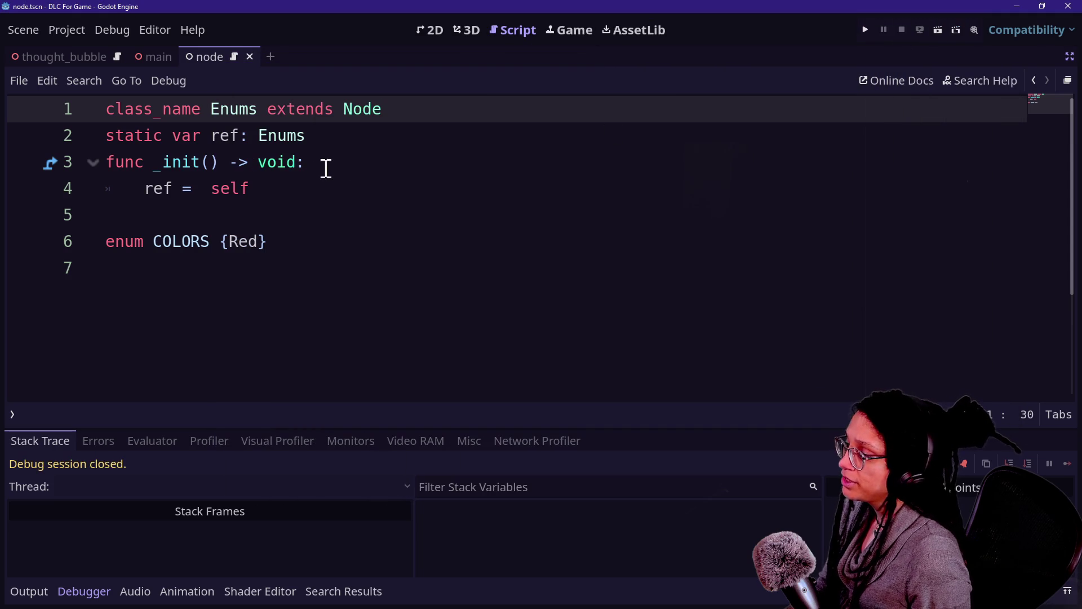
# Rename the Red entry to Blue in the COLORS enum and in thought_bubble.gd's reference.
pyautogui.click(313, 188)
pyautogui.hotkey('ctrl', 'shift', 'F11')
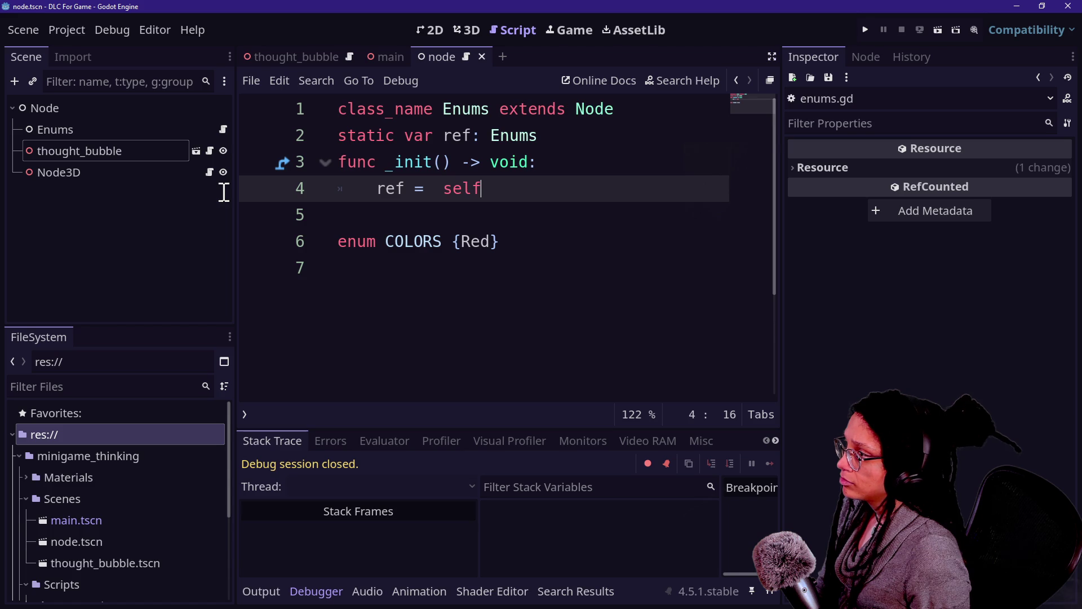
pyautogui.doubleClick(482, 242)
pyautogui.write('Blue')
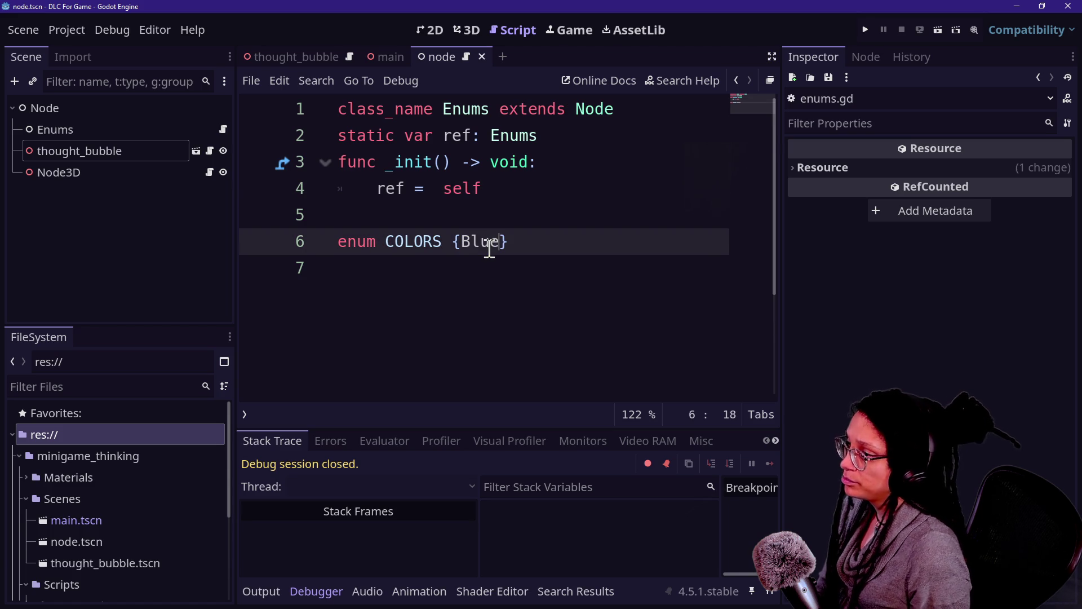
pyautogui.click(209, 172)
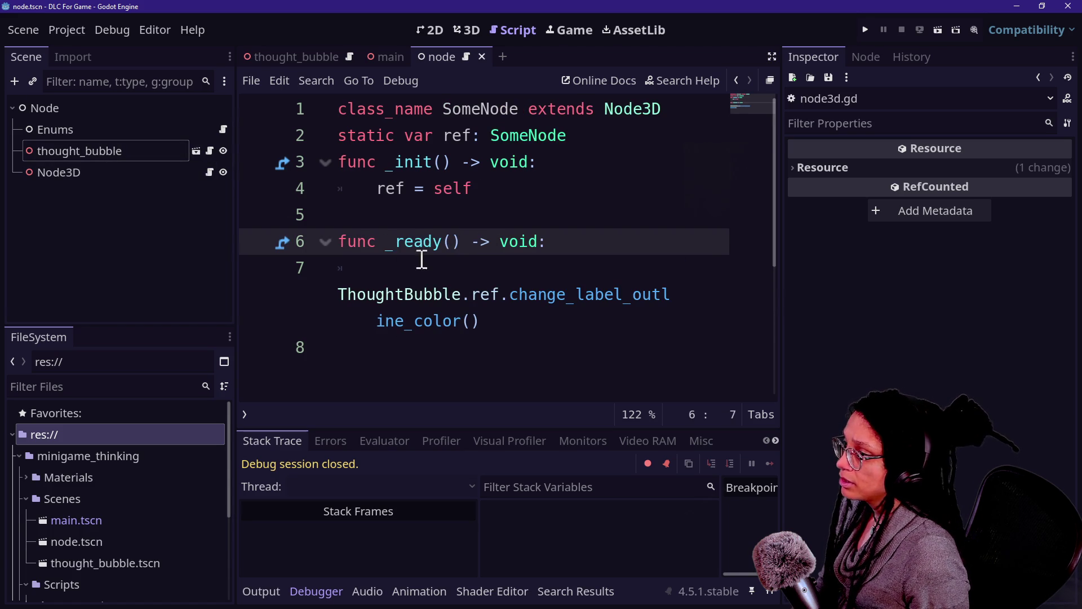
pyautogui.click(210, 151)
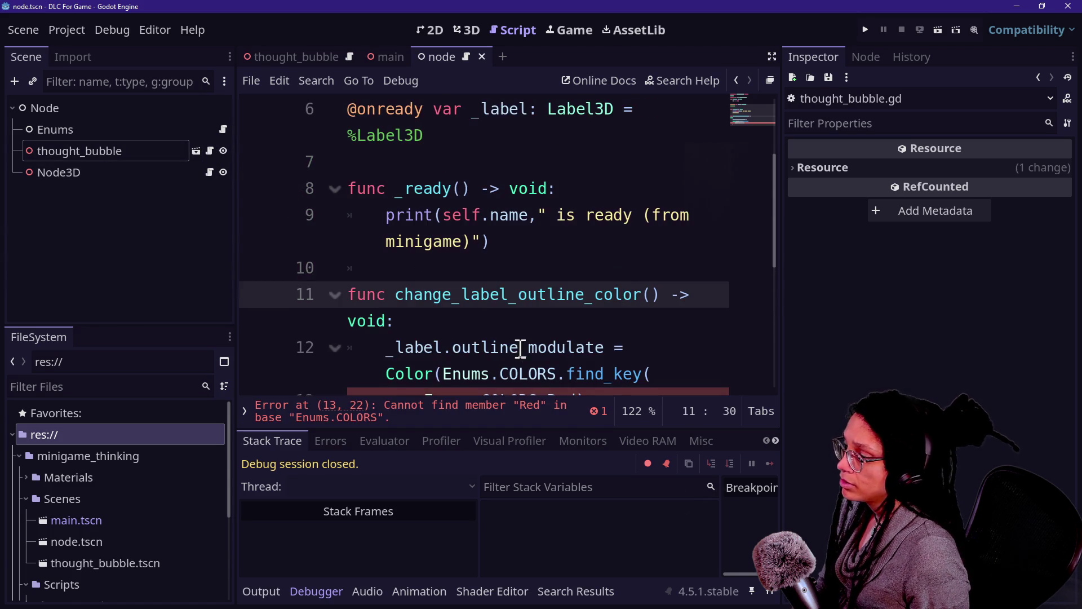
pyautogui.scroll(-2, 519, 350)
pyautogui.click(560, 242)
pyautogui.doubleClick(559, 242)
pyautogui.write('Blue')
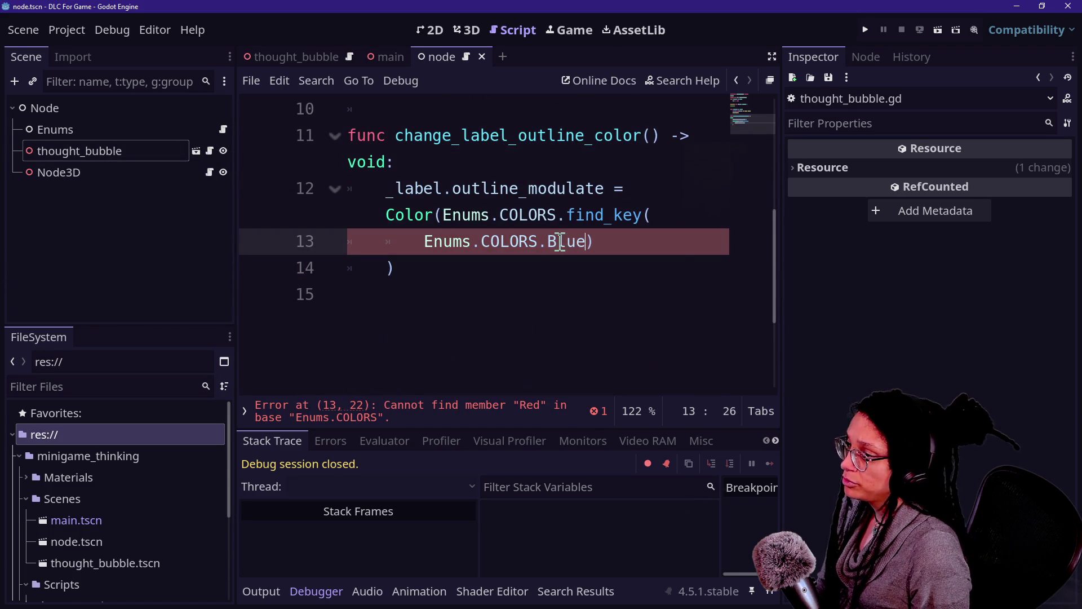
# Run the game to confirm the blue PONDER outline, then save the scene.
pyautogui.click(864, 28)
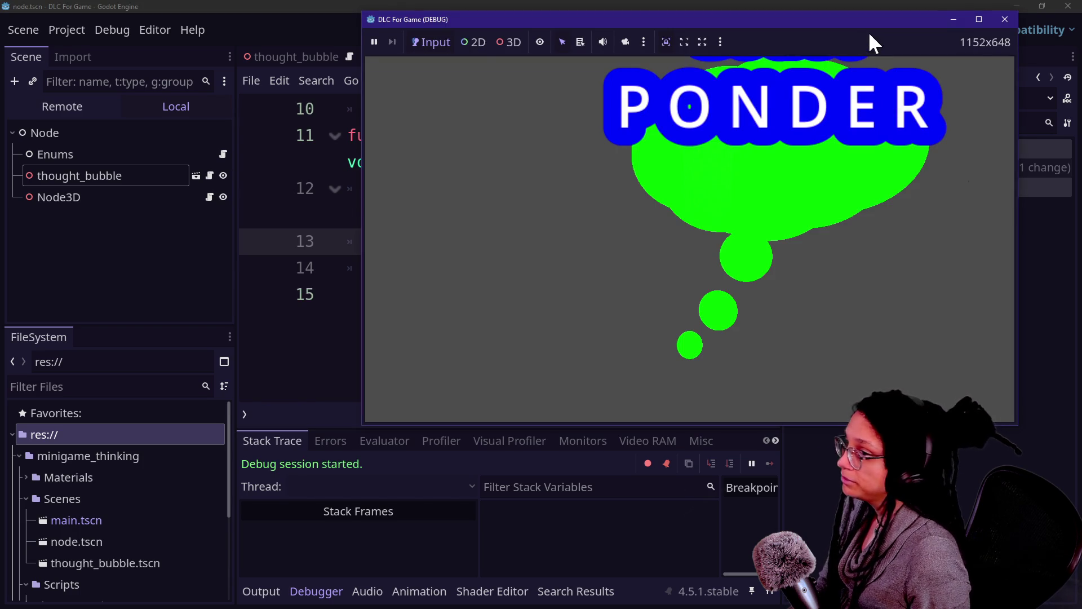
pyautogui.moveTo(868, 31); pyautogui.dragTo(824, 60)
pyautogui.click(902, 30)
pyautogui.click(608, 159)
pyautogui.hotkey('ctrl', 's')
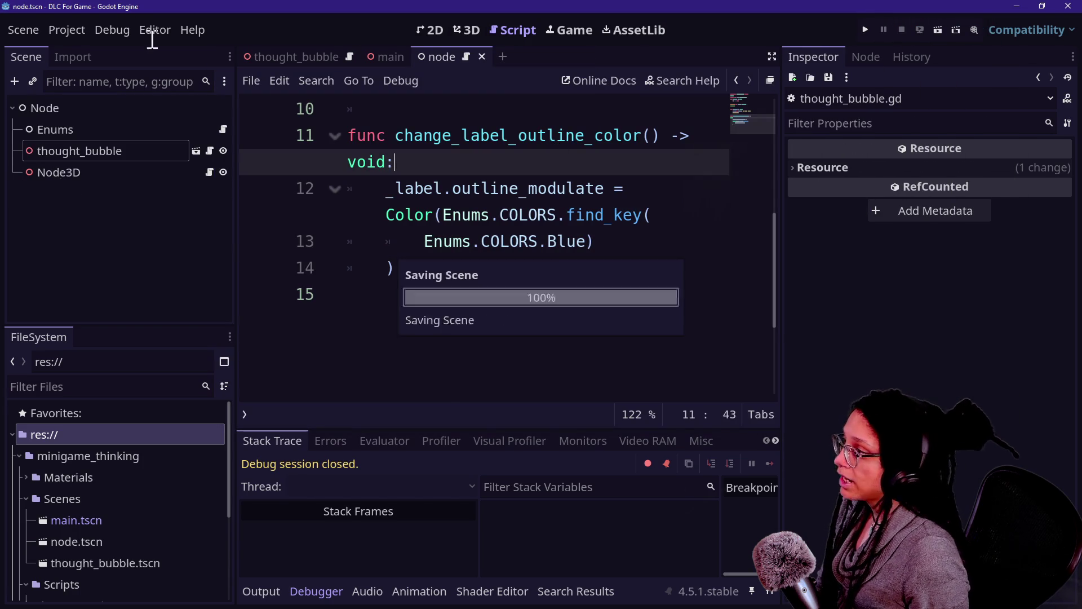
# Re-export the project as minigame_thinking.pck, overwriting the existing pack file.
pyautogui.click(78, 29)
pyautogui.click(141, 124)
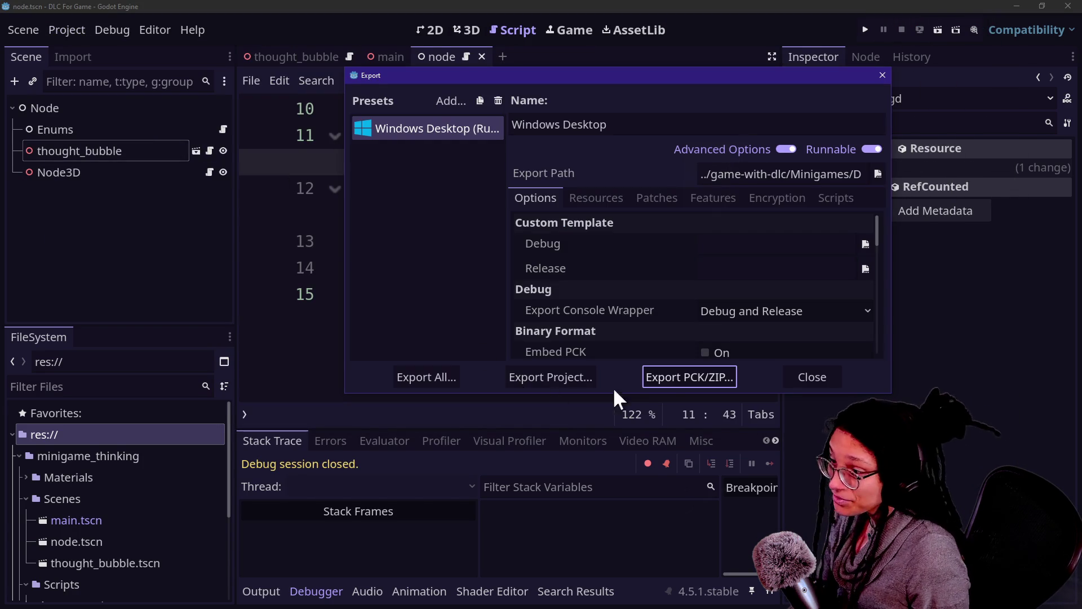
pyautogui.click(661, 383)
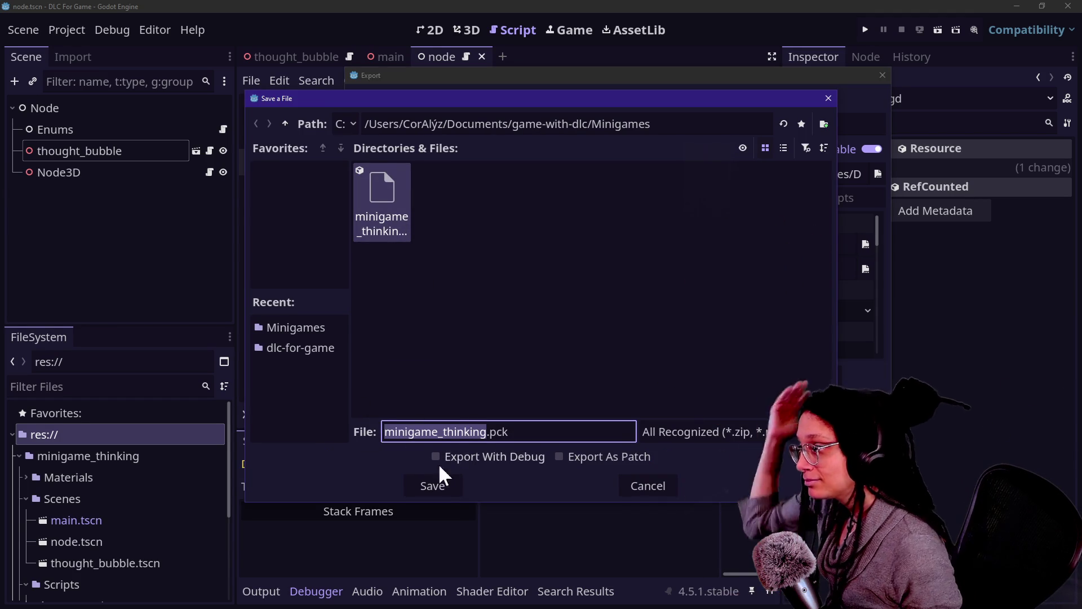
pyautogui.click(446, 492)
pyautogui.click(468, 332)
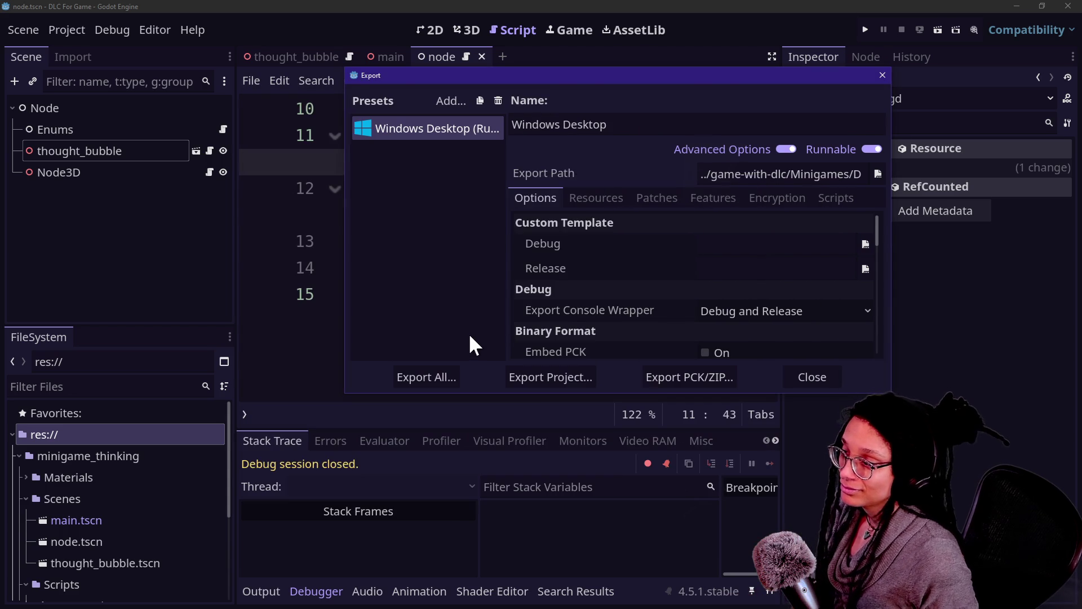
pyautogui.click(797, 370)
pyautogui.click(544, 320)
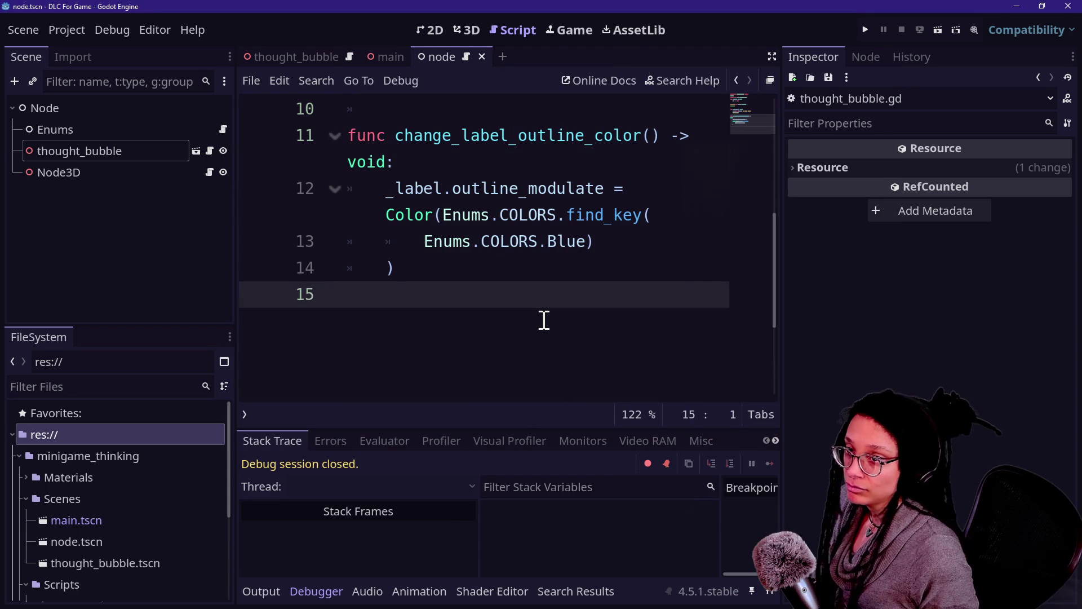
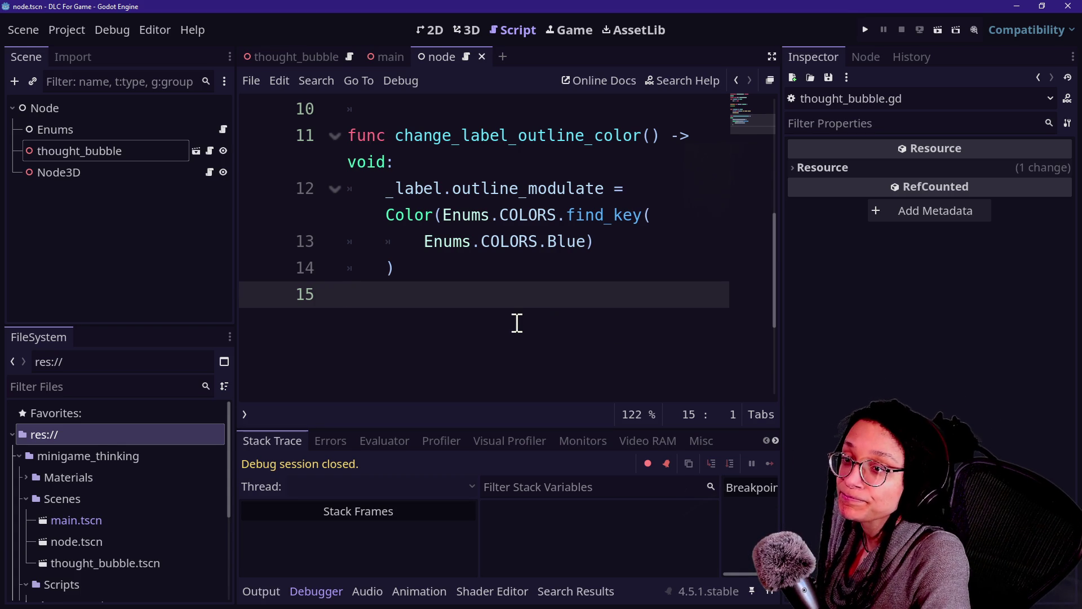
# Check the stream chat in the browser, then return to the Godot editor.
pyautogui.hotkey('alt', 'Tab')
pyautogui.scroll(-5, 514, 320)
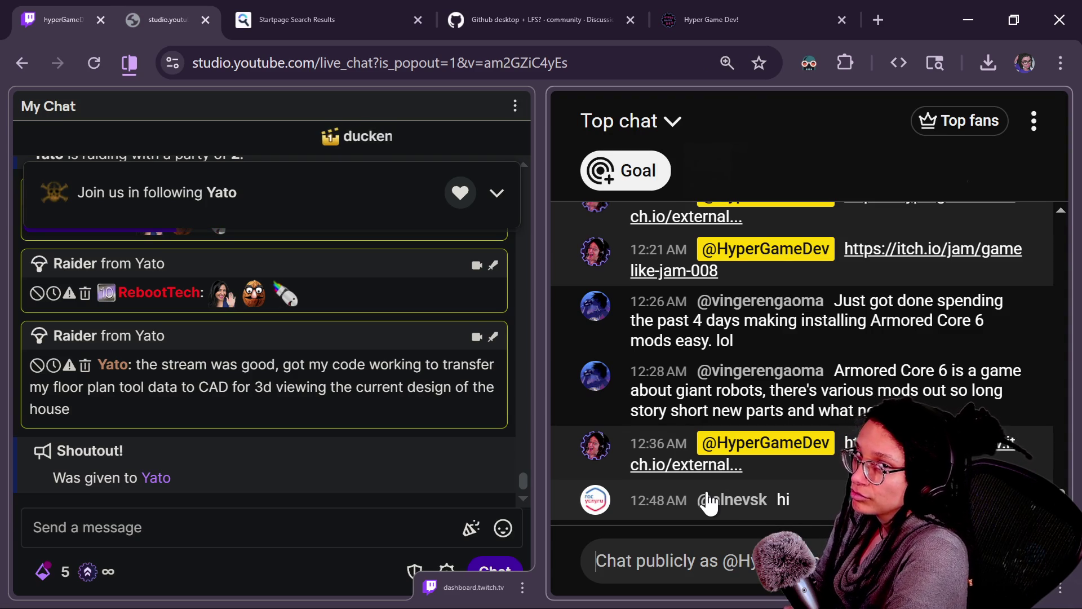
pyautogui.hotkey('alt', 'Tab')
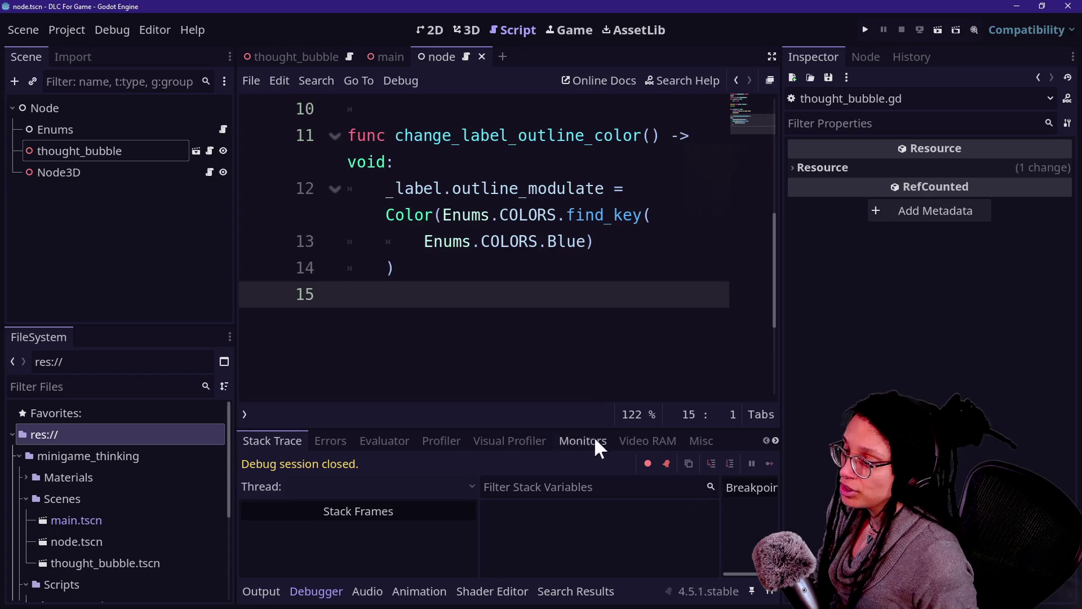
# Move the caret through the script, ending at the %Label3D line.
pyautogui.press('Up')
pyautogui.press('Up')
pyautogui.press('Up')
pyautogui.press('Down')
pyautogui.press('Down')
pyautogui.press('Up')
pyautogui.press('Down')
pyautogui.press('Down')
pyautogui.press('Up')
pyautogui.press('Up')
pyautogui.click(497, 317)
pyautogui.scroll(4, 497, 319)
pyautogui.click(495, 303)
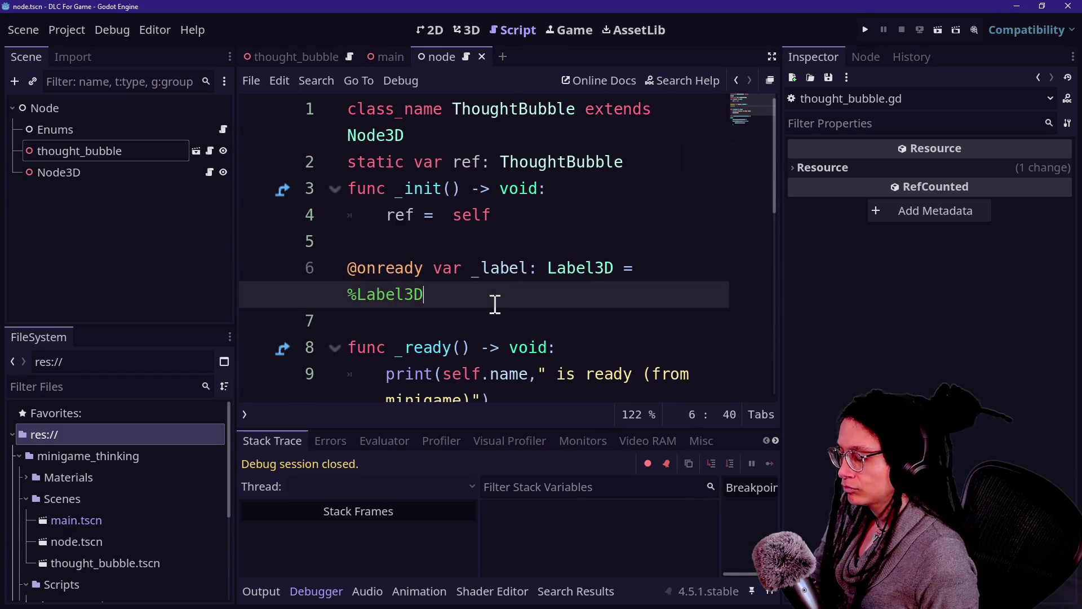
# Widen the code view by hiding the side docks and debugger, then switch to Game With DLC.
pyautogui.hotkey('ctrl', 'shift', 'F11')
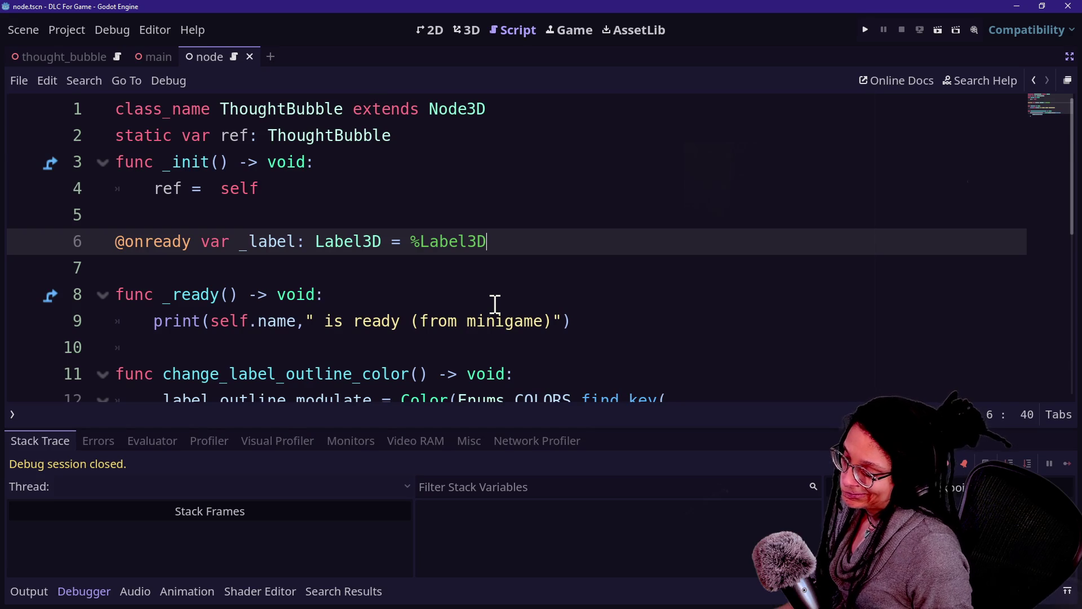
pyautogui.hotkey('ctrl', 'j')
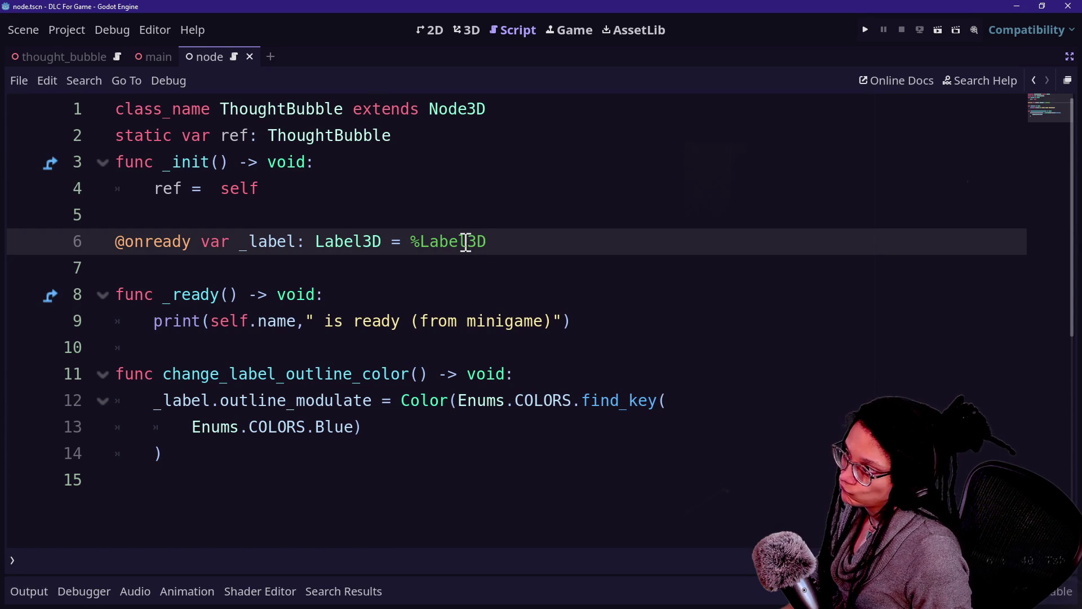
pyautogui.click(459, 220)
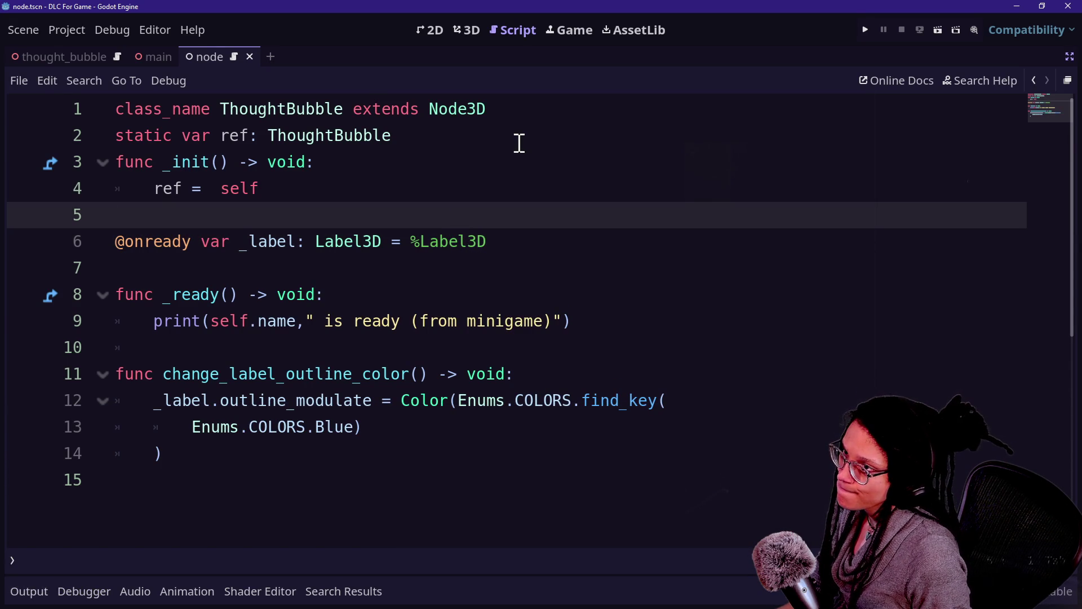
pyautogui.hotkey('alt', 'Tab')
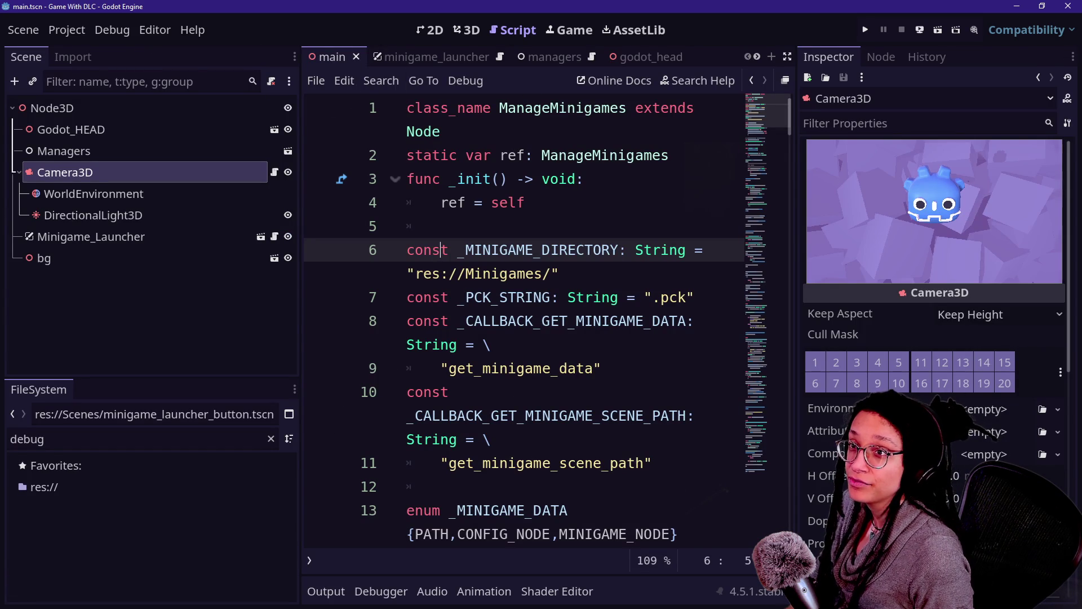
# Search quick open for 'regu', close it without opening a file, and return to line 5.
pyautogui.hotkey('alt', 'Tab')
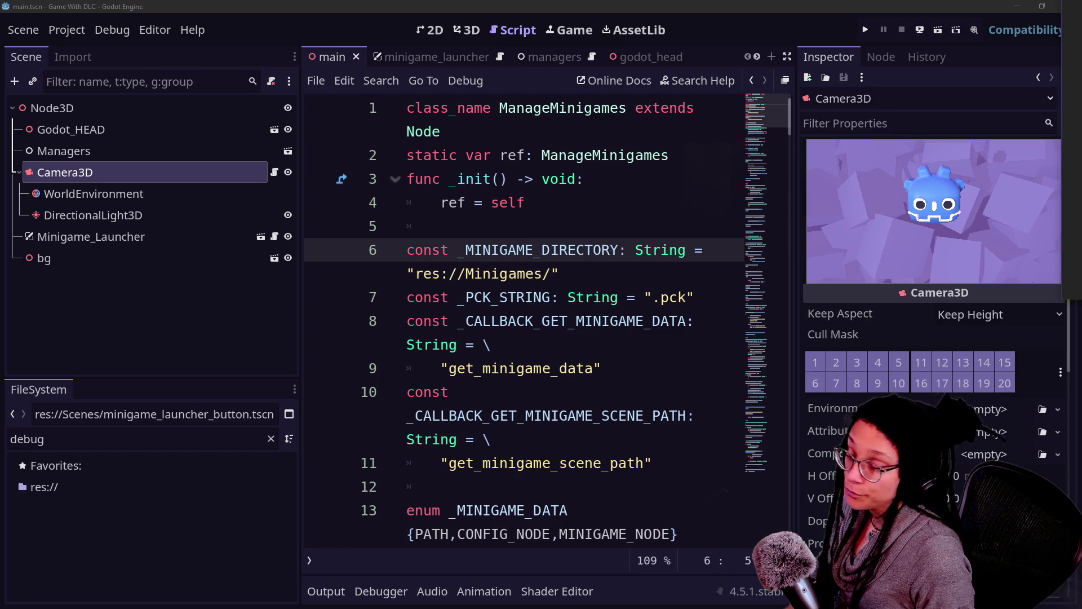
pyautogui.click(509, 321)
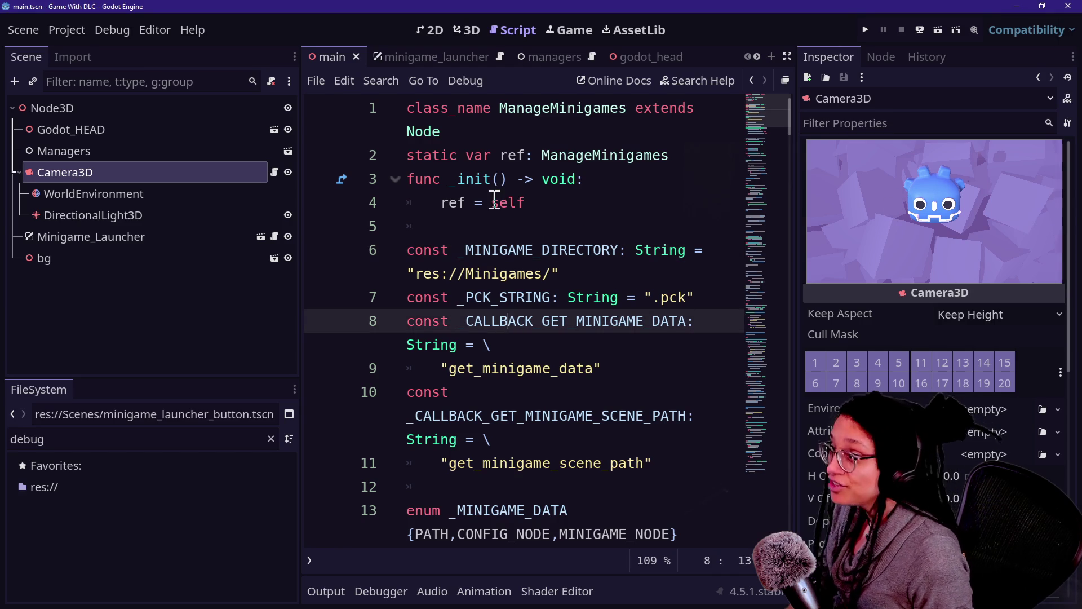
pyautogui.hotkey('shift', 'alt', 'o')
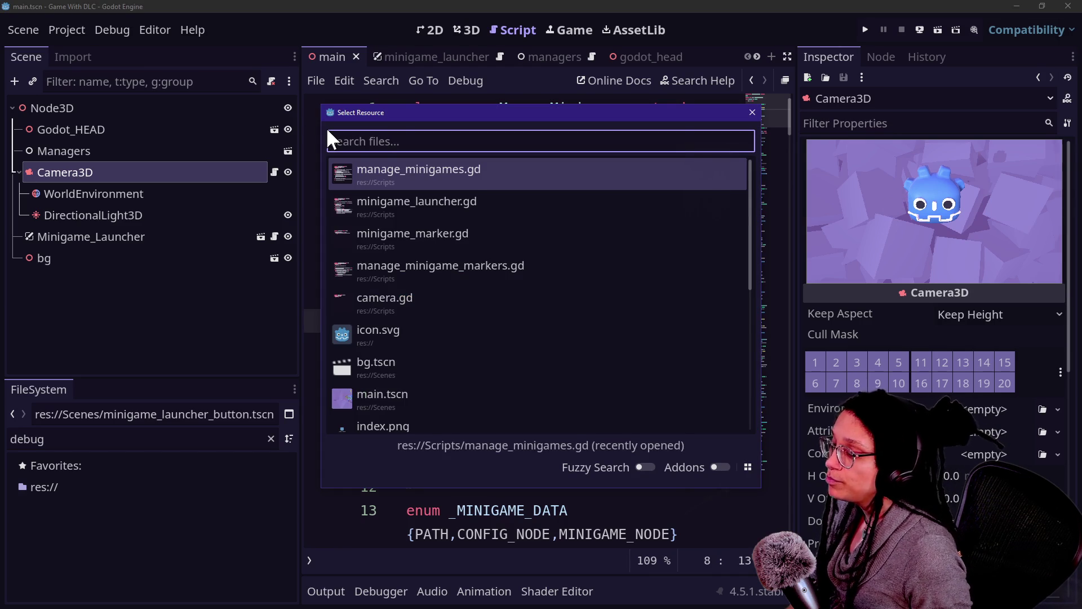
pyautogui.press('Down')
pyautogui.press('Down')
pyautogui.press('Down')
pyautogui.write('regu')
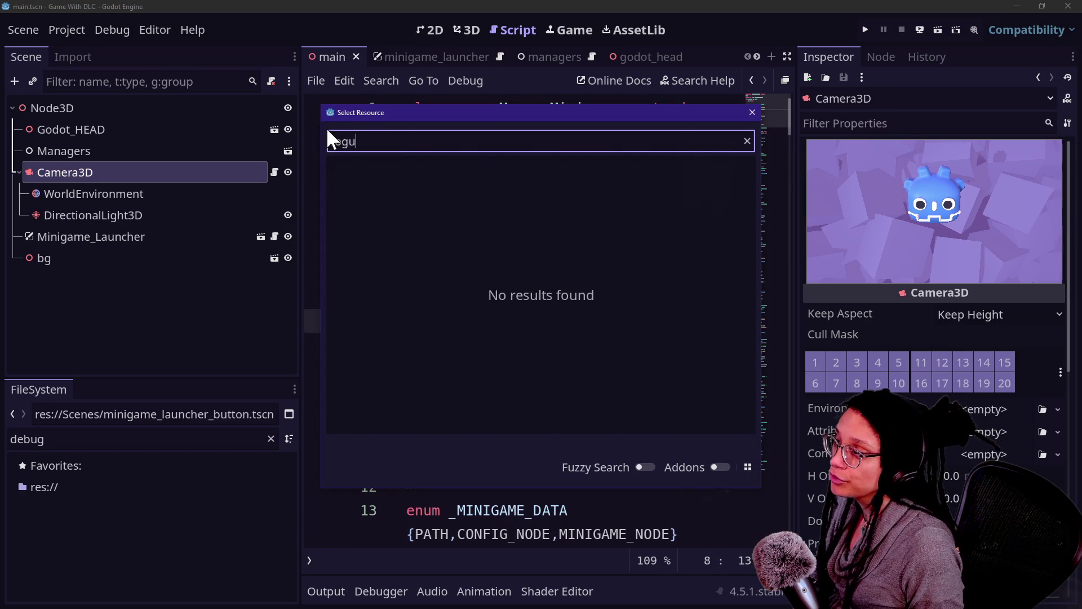
pyautogui.press('Escape')
pyautogui.click(590, 223)
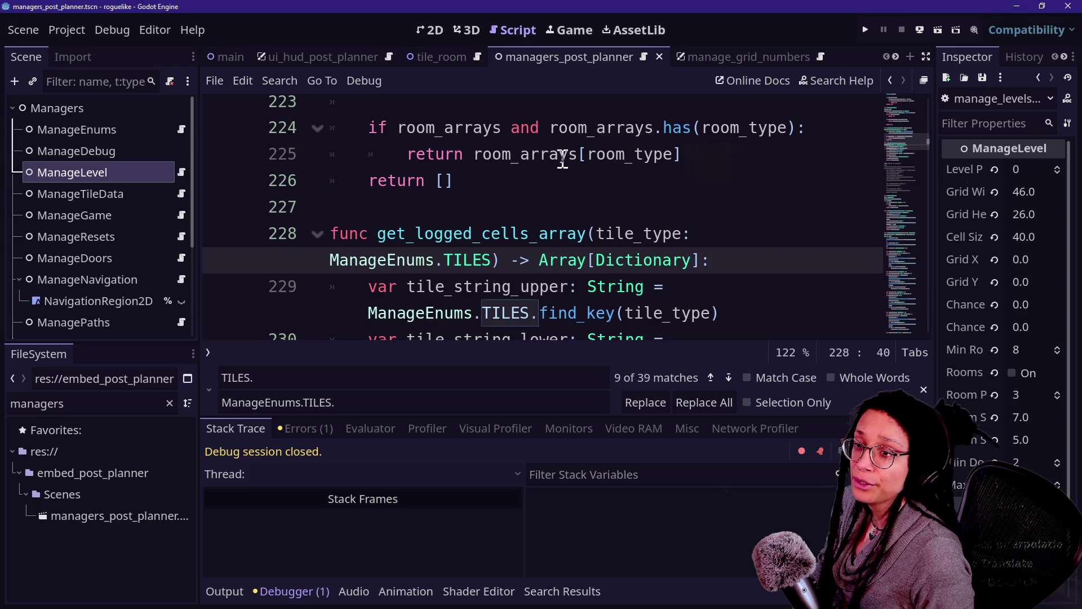
# Switch to the main scene and inspect the Managers, LevelElements, ManageUnitTests and RichTextLabel nodes.
pyautogui.scroll(-5, 62, 238)
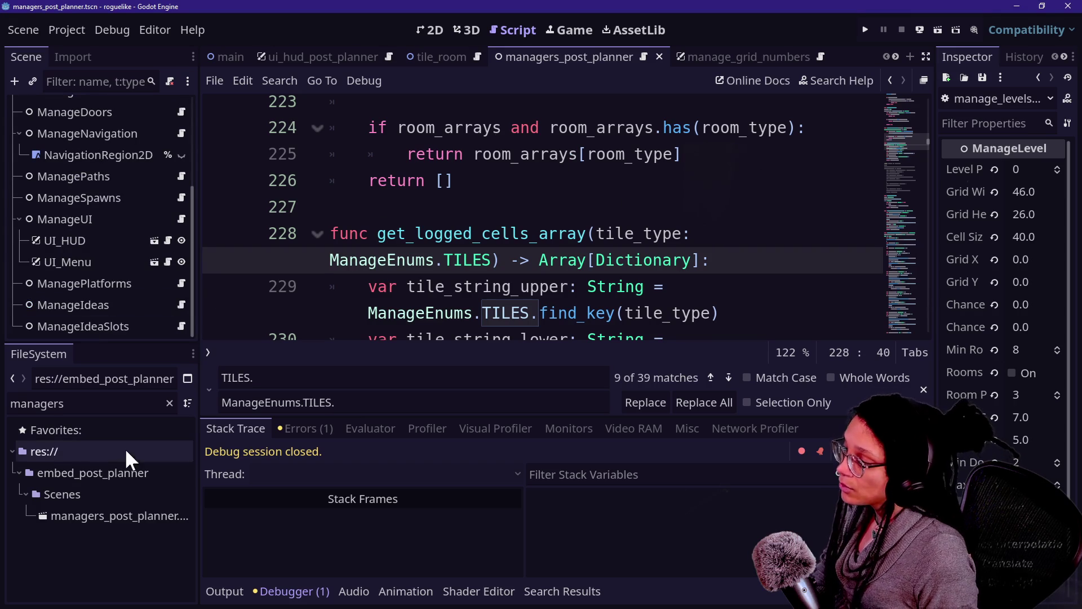
pyautogui.click(114, 514)
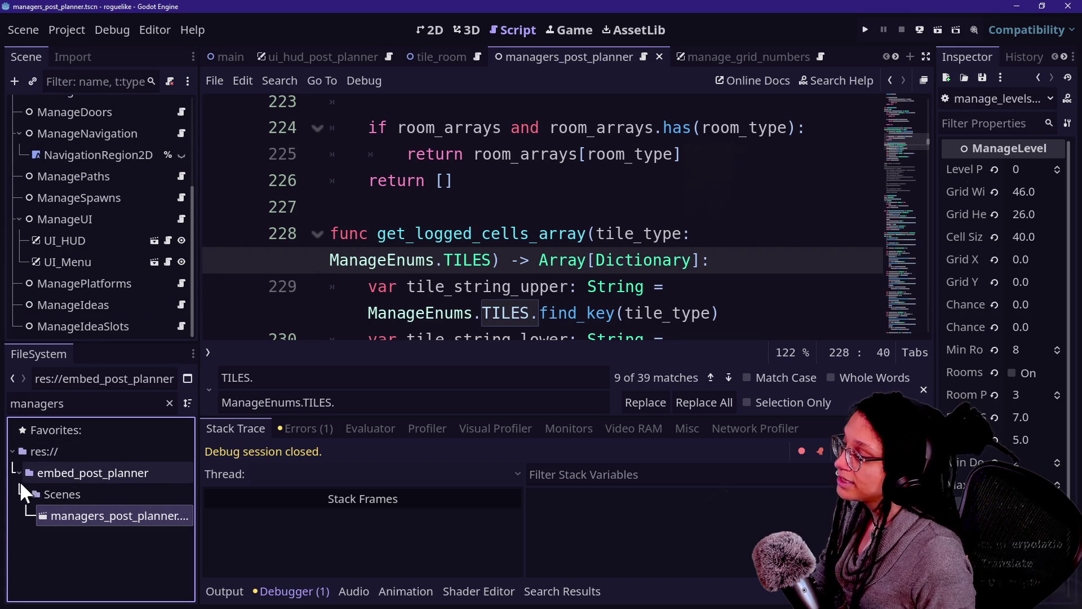
pyautogui.scroll(5, 137, 224)
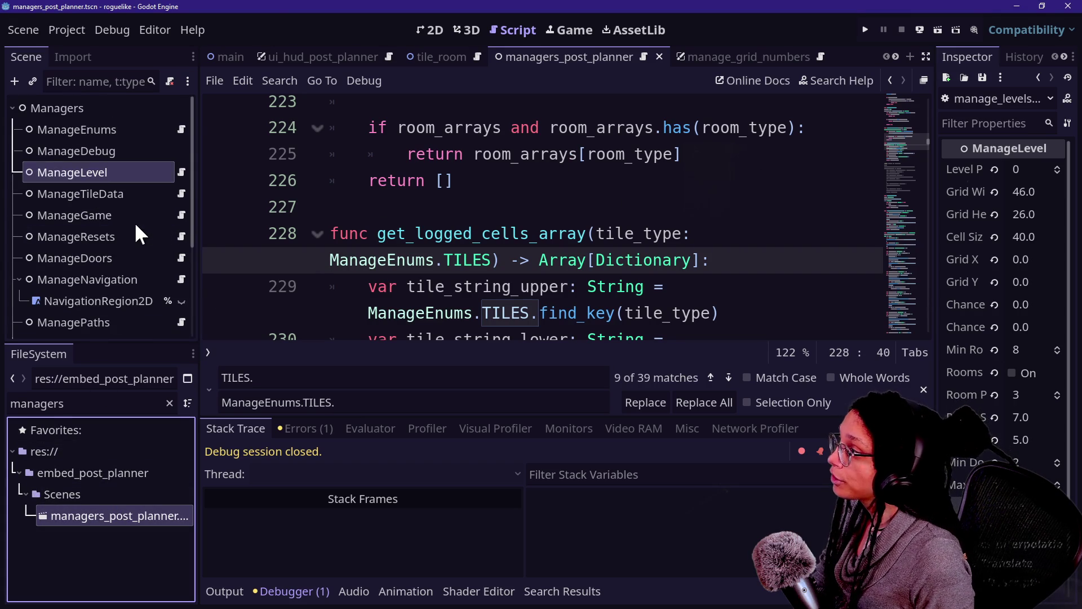
pyautogui.click(234, 56)
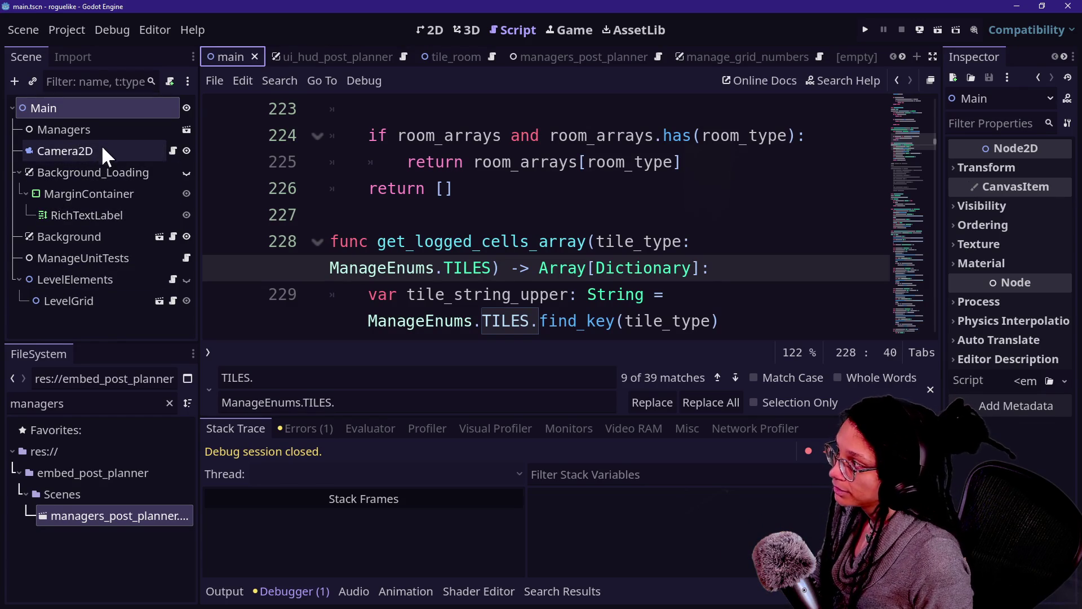
pyautogui.click(117, 133)
pyautogui.click(99, 278)
pyautogui.click(94, 258)
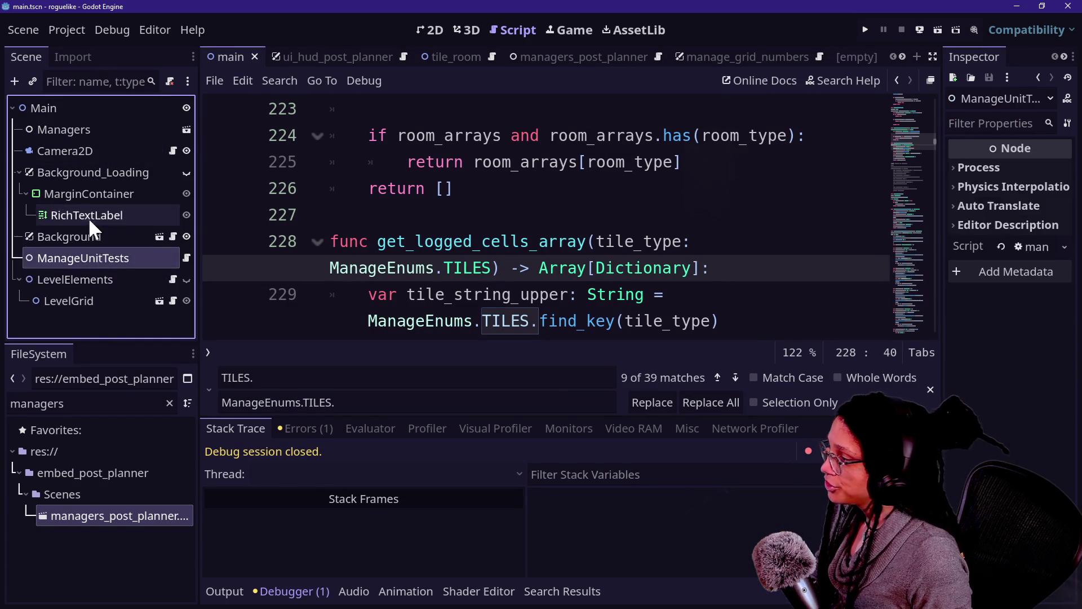
pyautogui.click(89, 219)
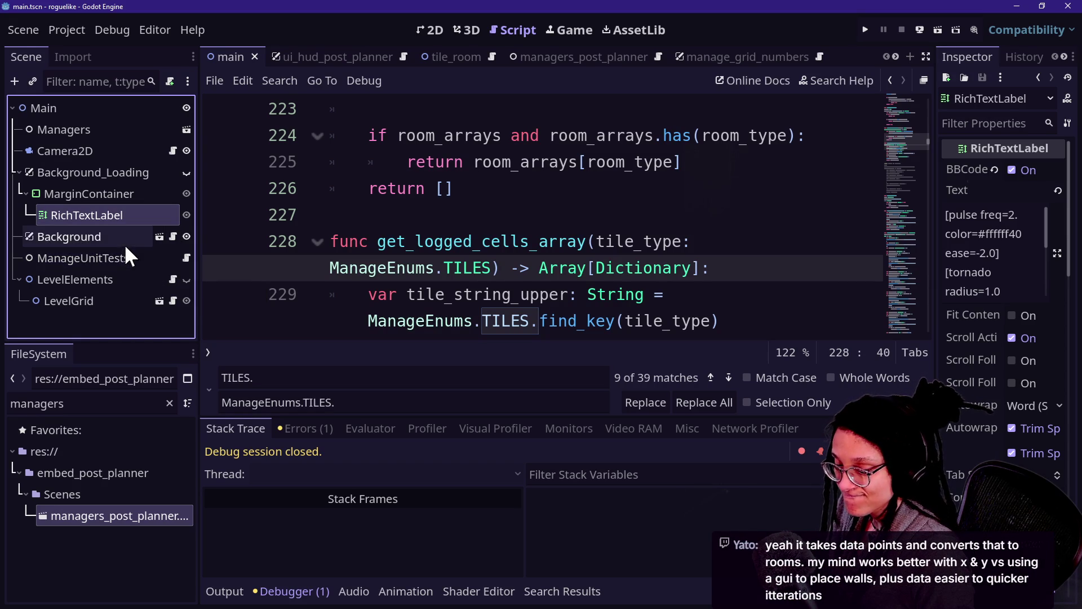
# Open the Background node's script and review its _debug_1 declaration on line 6.
pyautogui.click(171, 241)
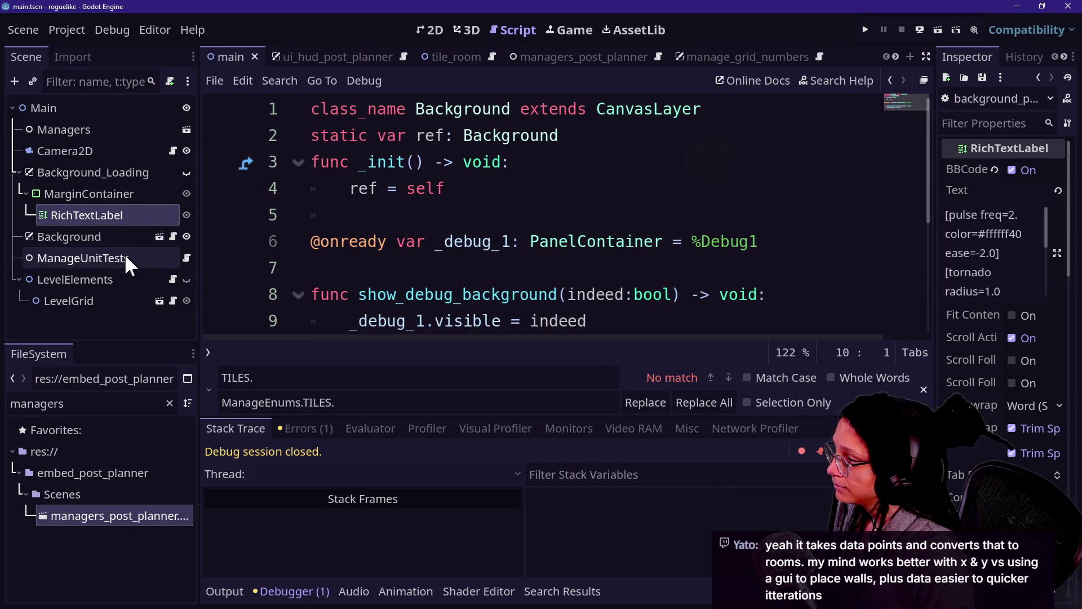
pyautogui.click(366, 241)
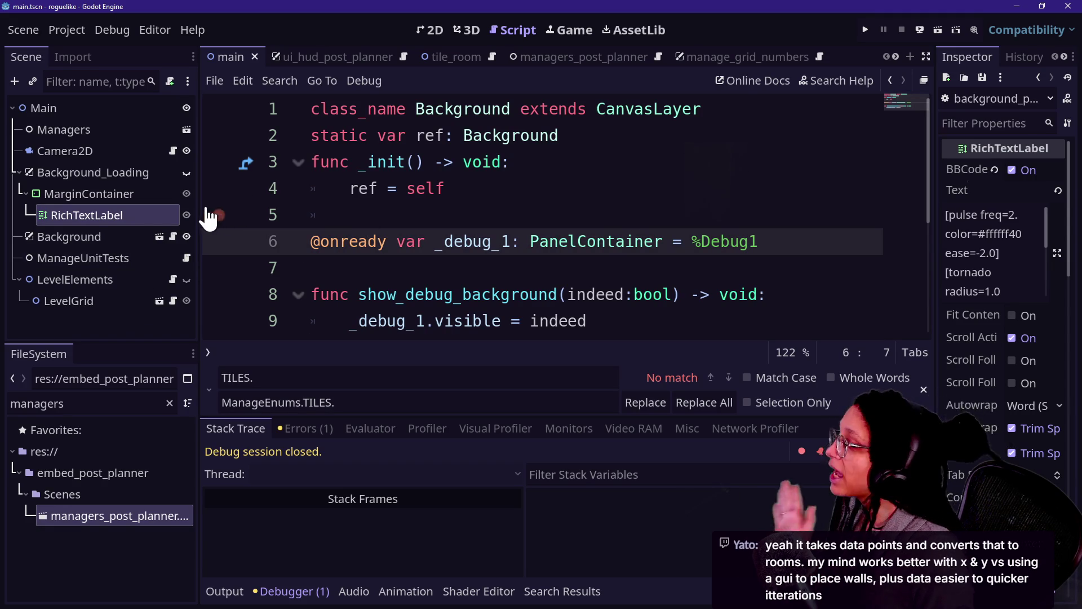
pyautogui.click(186, 255)
pyautogui.click(172, 237)
pyautogui.click(438, 228)
pyautogui.press('Up')
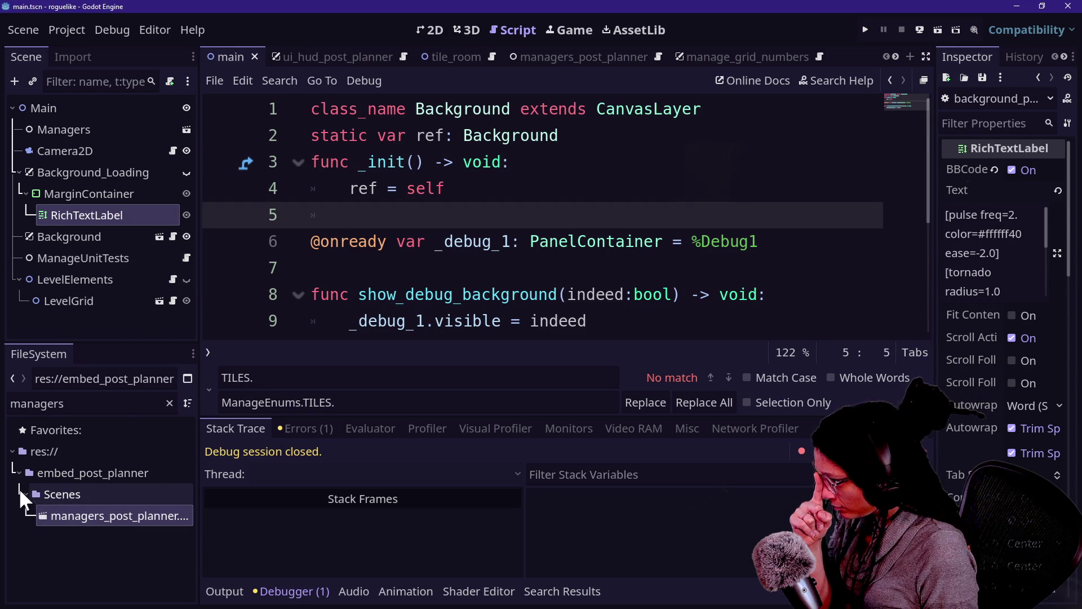
# Clear the FileSystem filter, open embed_post_planner.gd, and start a new project.
pyautogui.click(169, 403)
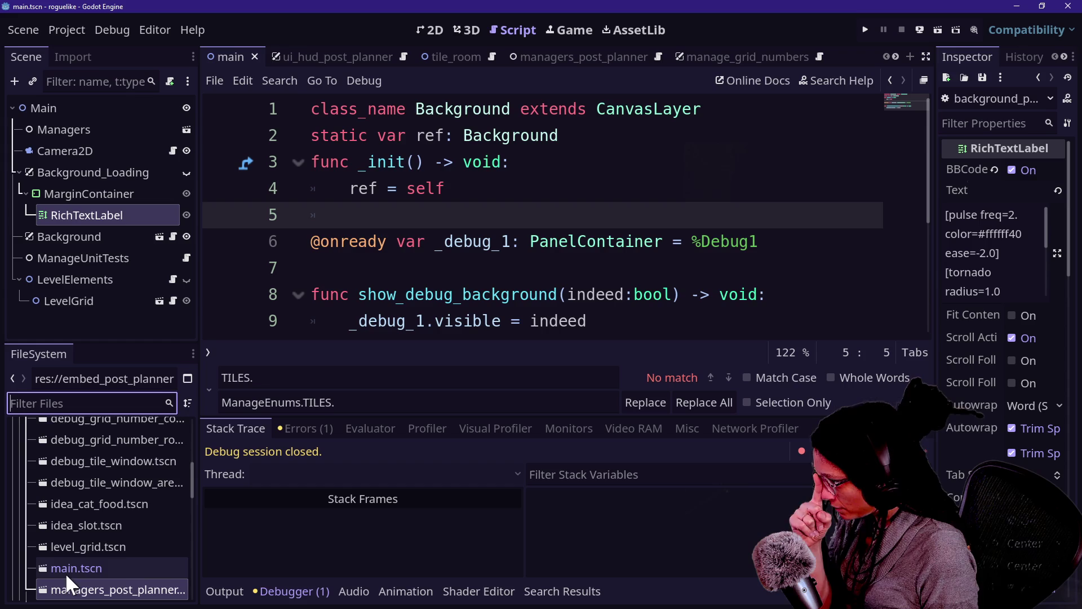
pyautogui.scroll(-1, 65, 572)
pyautogui.scroll(-5, 85, 541)
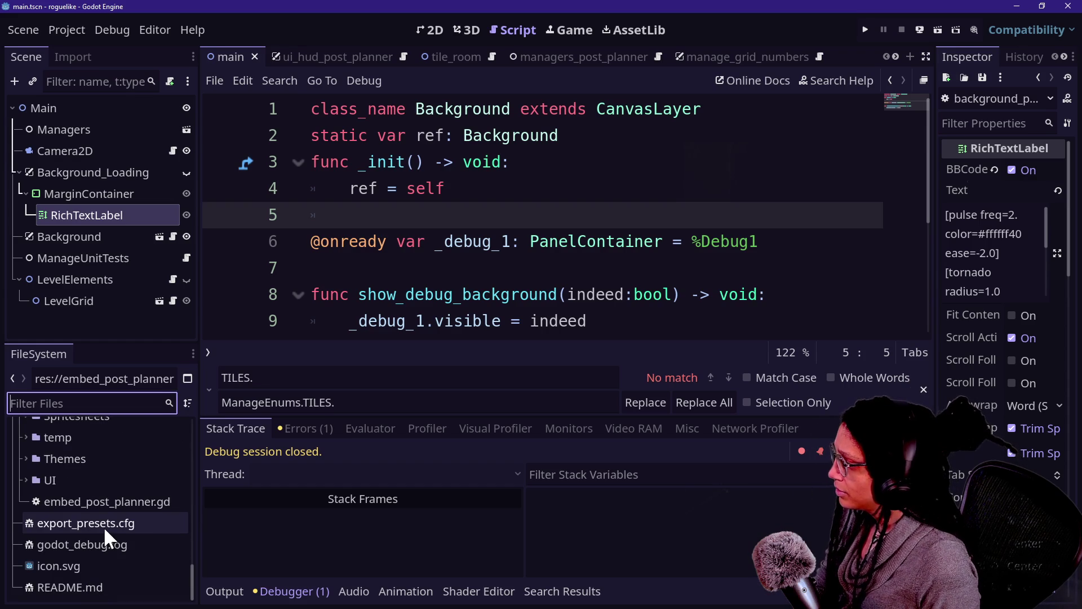
pyautogui.scroll(-1, 125, 516)
pyautogui.doubleClick(144, 569)
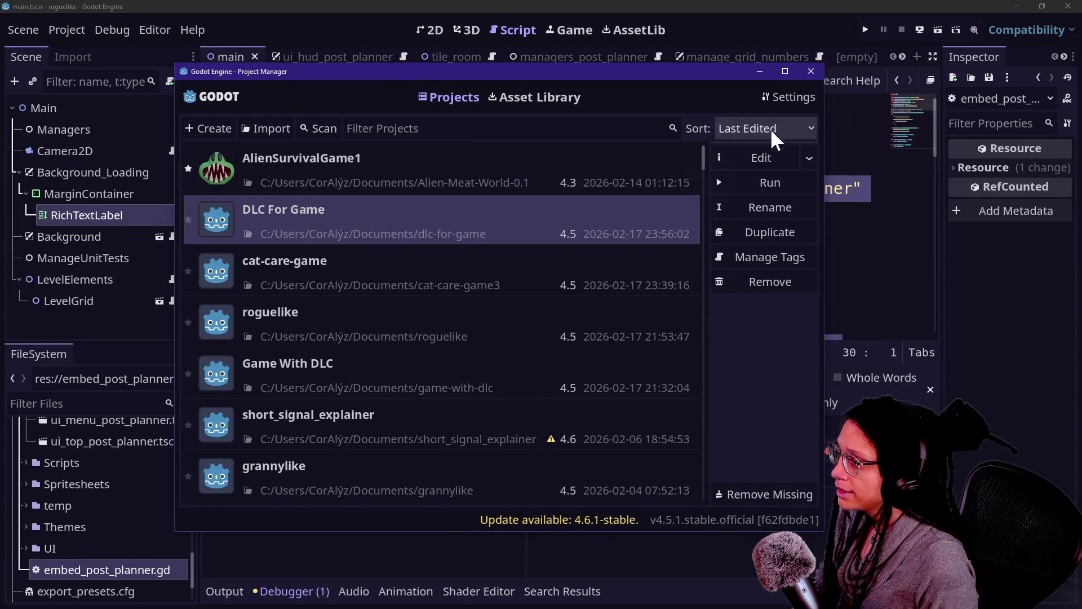
pyautogui.click(212, 128)
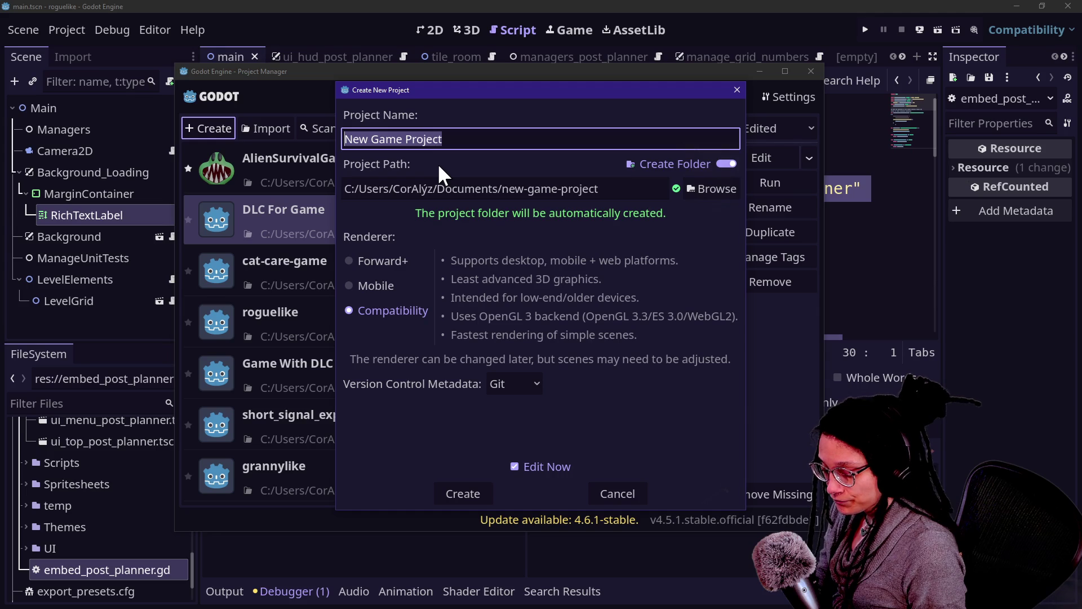
# Name the new Compatibility-renderer project DebugApp and create it with Create & Edit.
pyautogui.write('Debug')
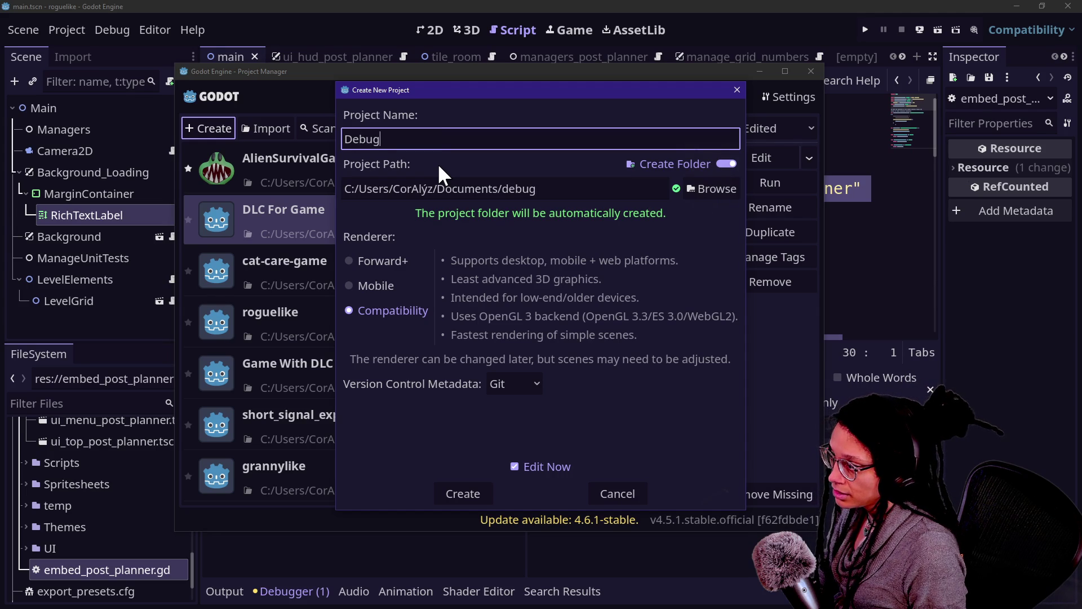
pyautogui.write('EmbeddedGame')
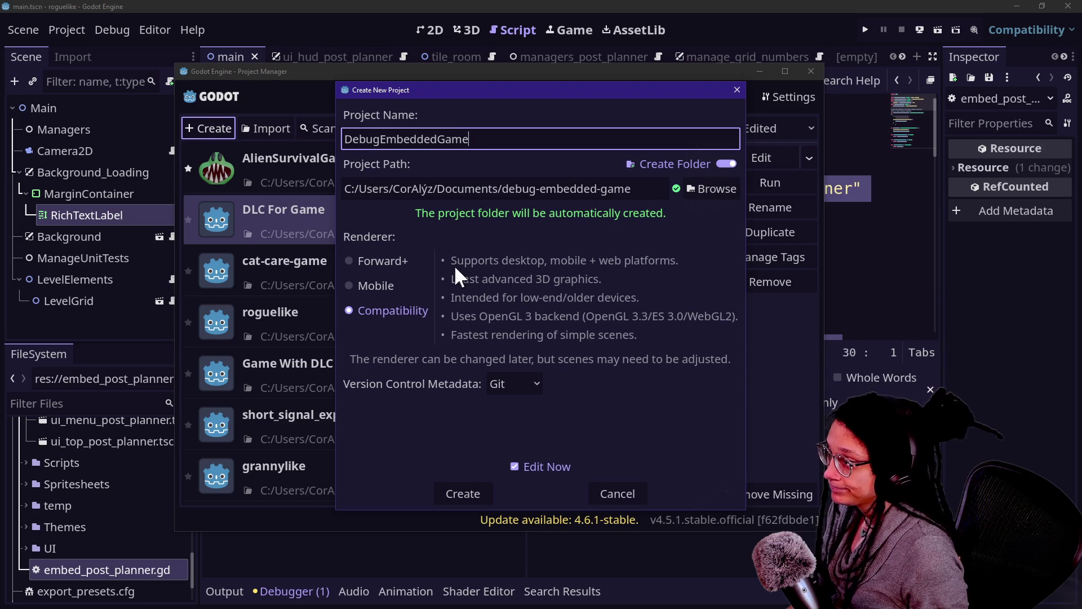
pyautogui.doubleClick(493, 140)
pyautogui.press('BackSpace')
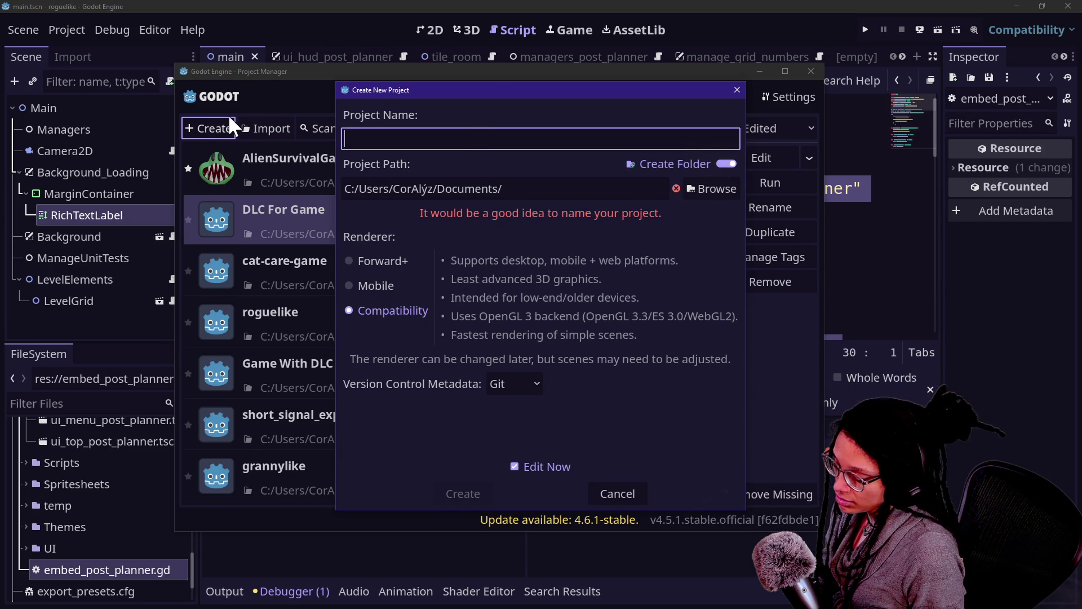
pyautogui.write('DebugA')
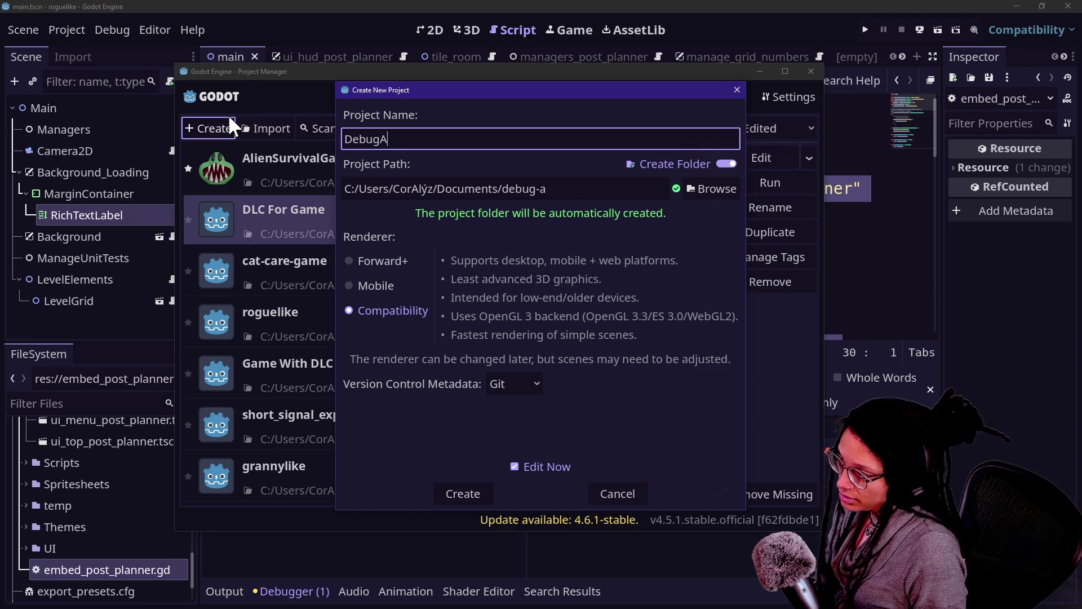
pyautogui.write('pp')
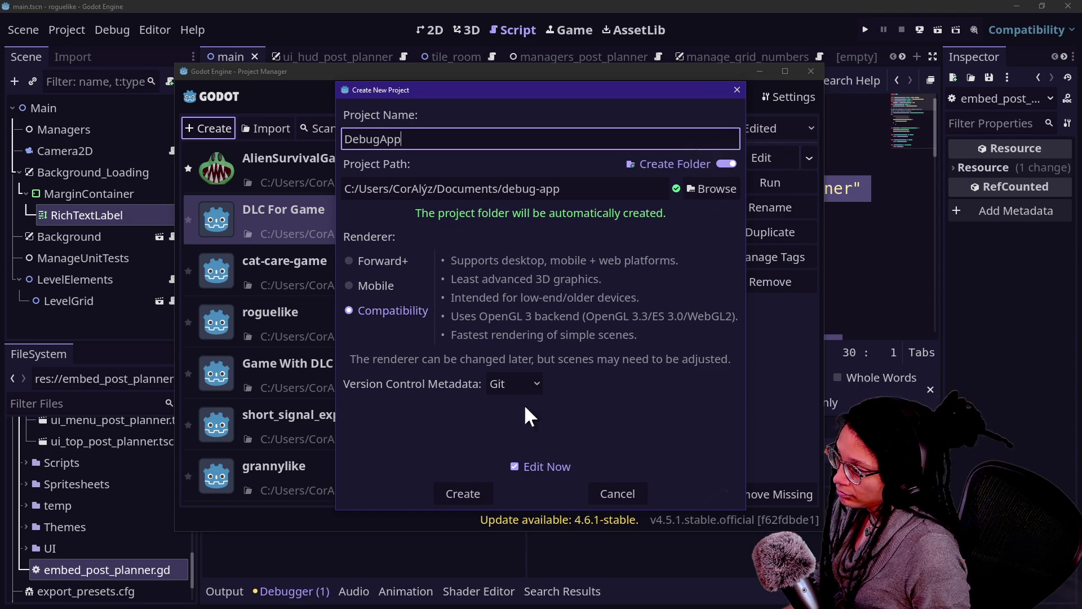
pyautogui.moveTo(401, 140); pyautogui.dragTo(380, 140)
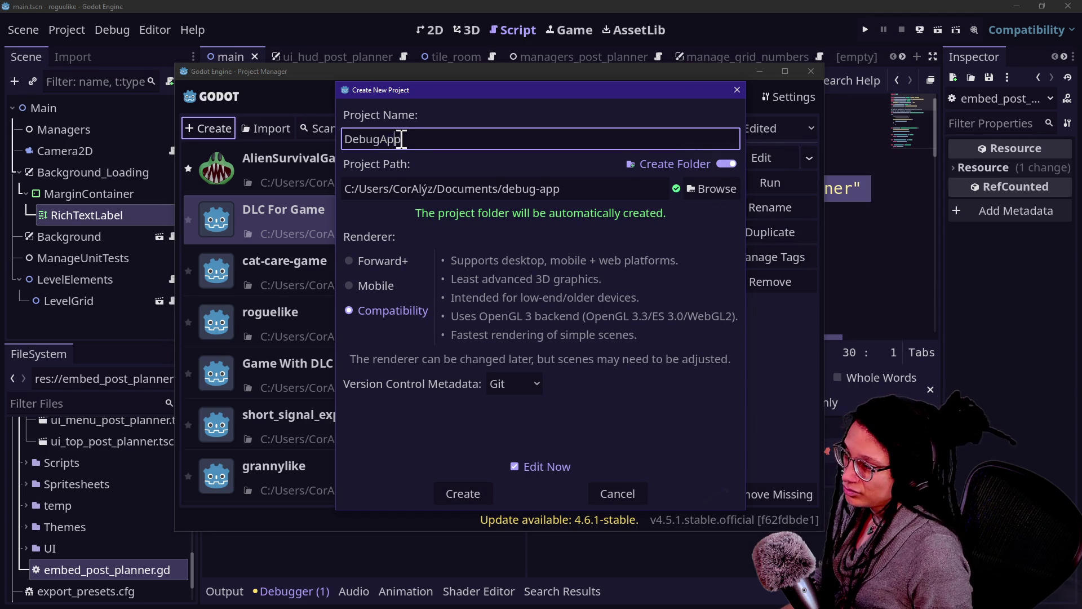
pyautogui.write('A')
pyautogui.press('BackSpace')
pyautogui.write('CatAp')
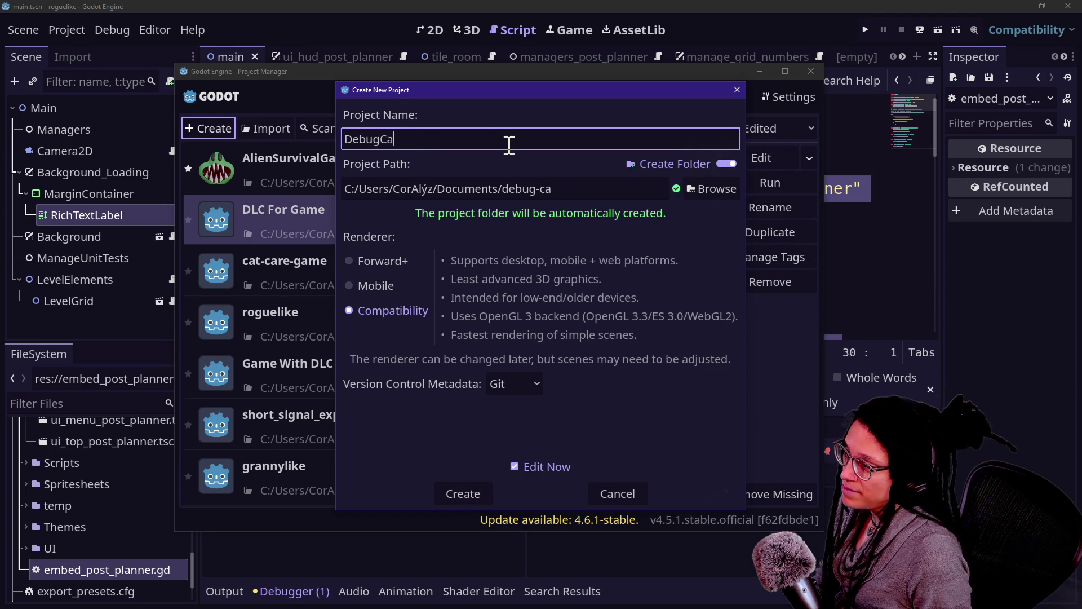
pyautogui.press('BackSpace')
pyautogui.press('BackSpace')
pyautogui.press('BackSpace')
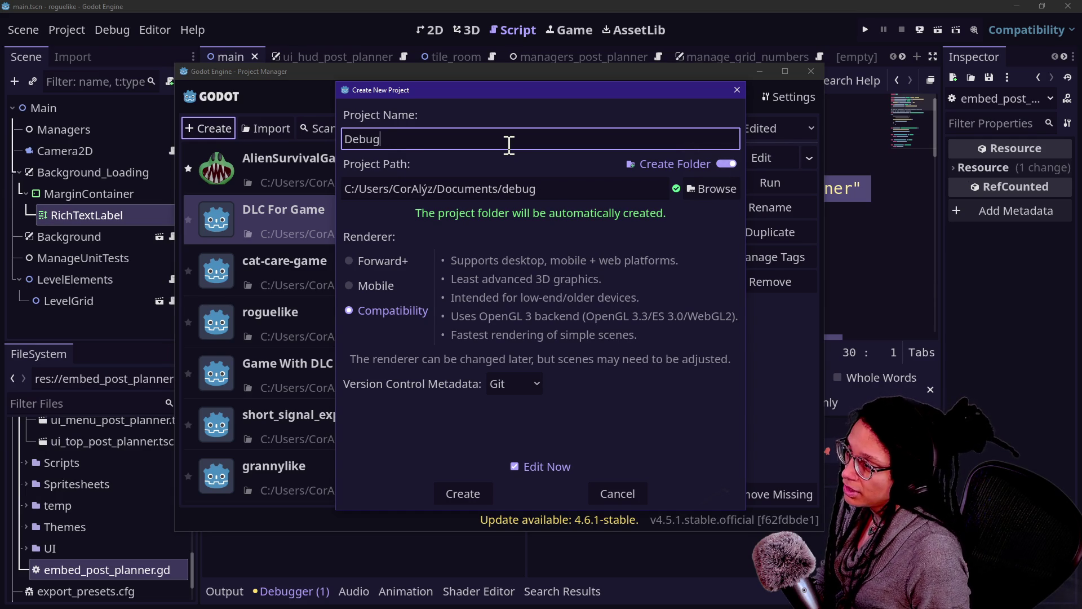
pyautogui.write('A')
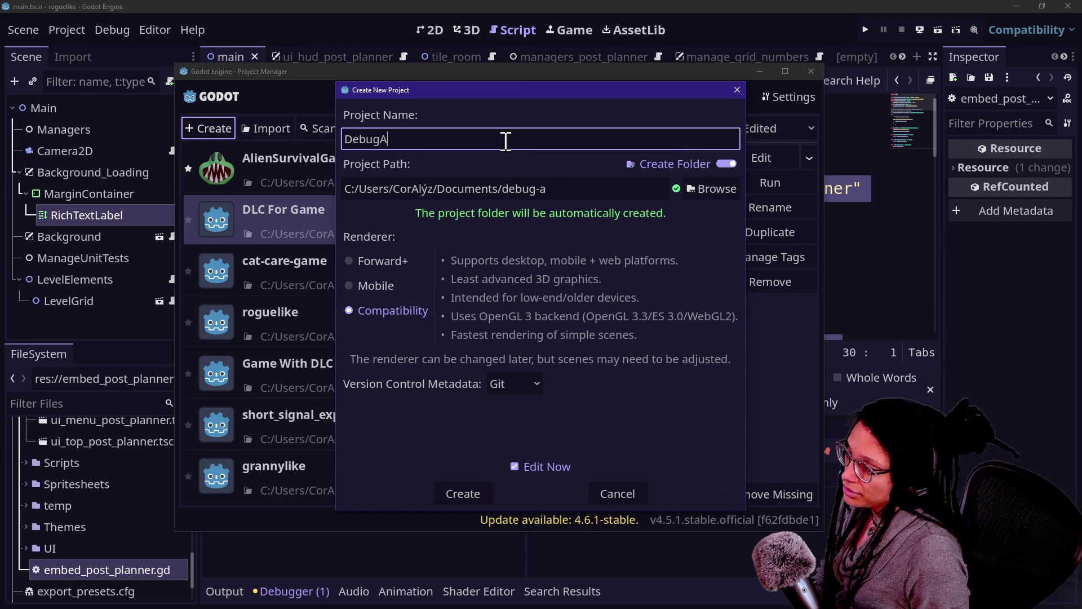
pyautogui.write('pp')
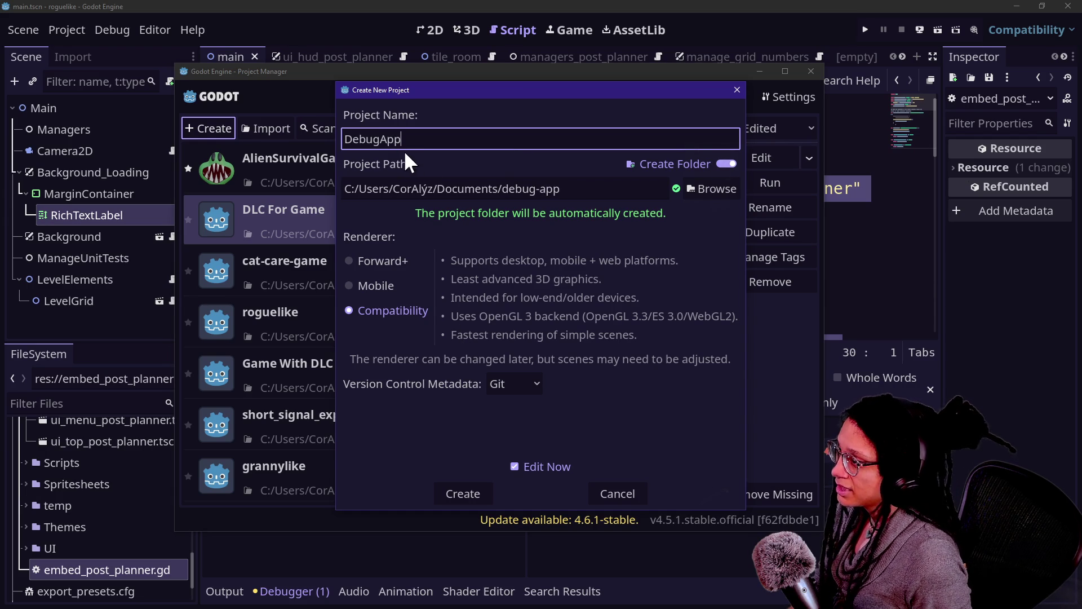
pyautogui.click(462, 489)
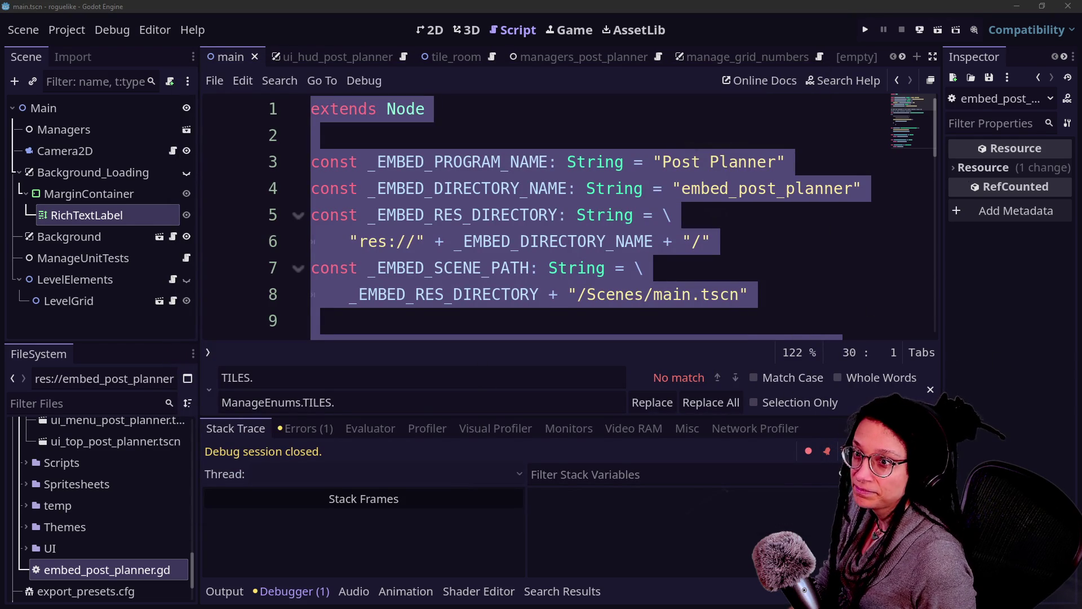
# Switch from the Godot script editor to the YouTube live chat window.
pyautogui.hotkey('alt', 'Tab')
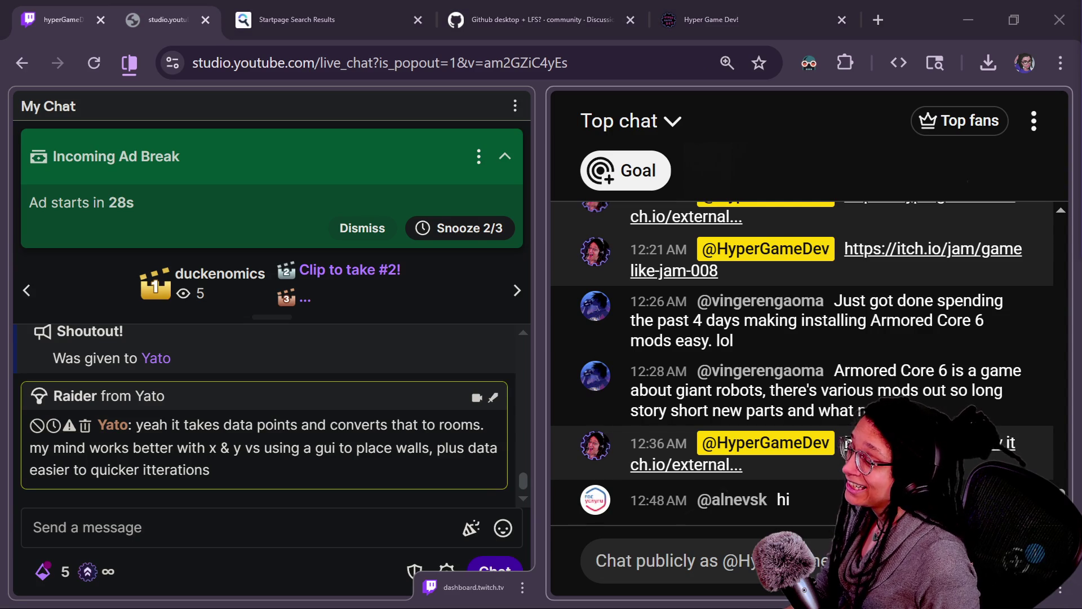
# Snooze the Twitch ad break and maximise the new DebugApp editor window.
pyautogui.moveTo(1081, 316)
pyautogui.mouseDown()
pyautogui.moveTo(1081, 293)
pyautogui.moveTo(674, 267)
pyautogui.moveTo(696, 321)
pyautogui.moveTo(797, 254)
pyautogui.moveTo(718, 248)
pyautogui.mouseUp()
pyautogui.click(495, 230)
pyautogui.hotkey('alt', 'Tab')
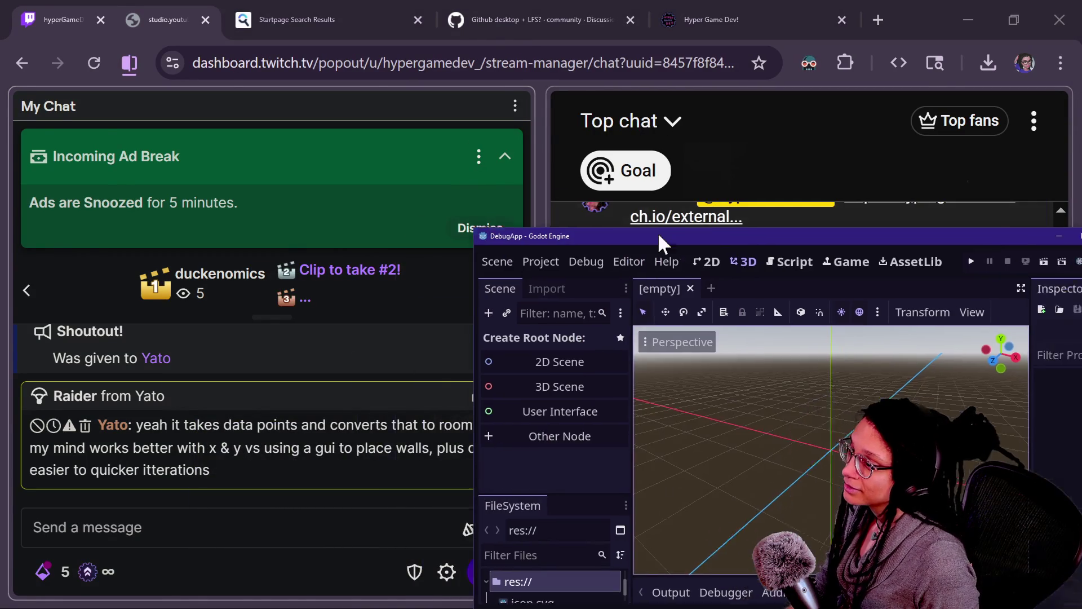
pyautogui.doubleClick(718, 248)
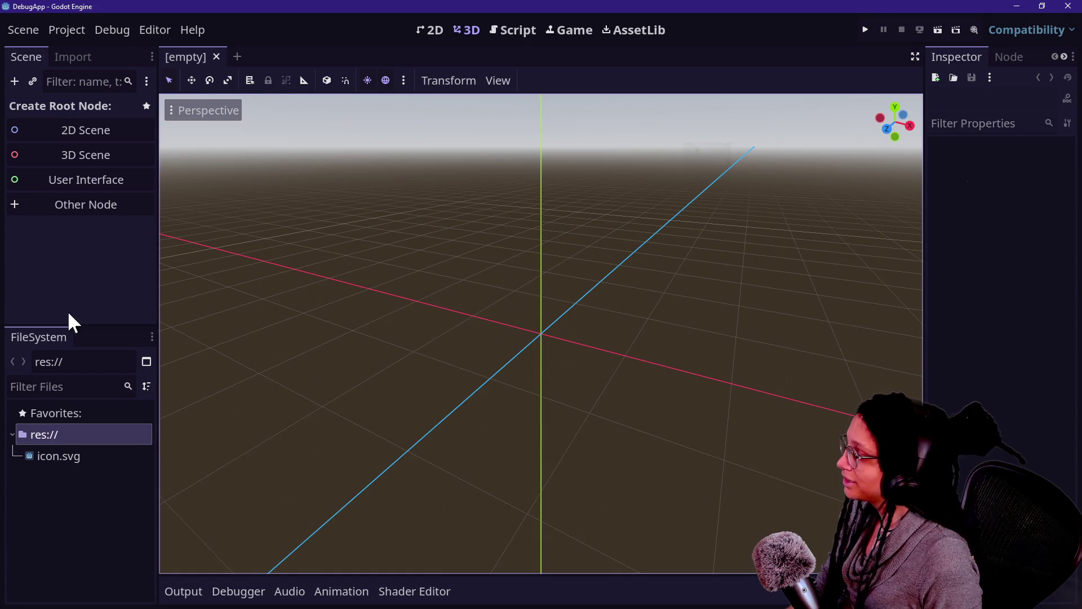
# Cancel the Other Node picker and create a 2D Scene with a Node2D root.
pyautogui.click(43, 205)
pyautogui.click(631, 484)
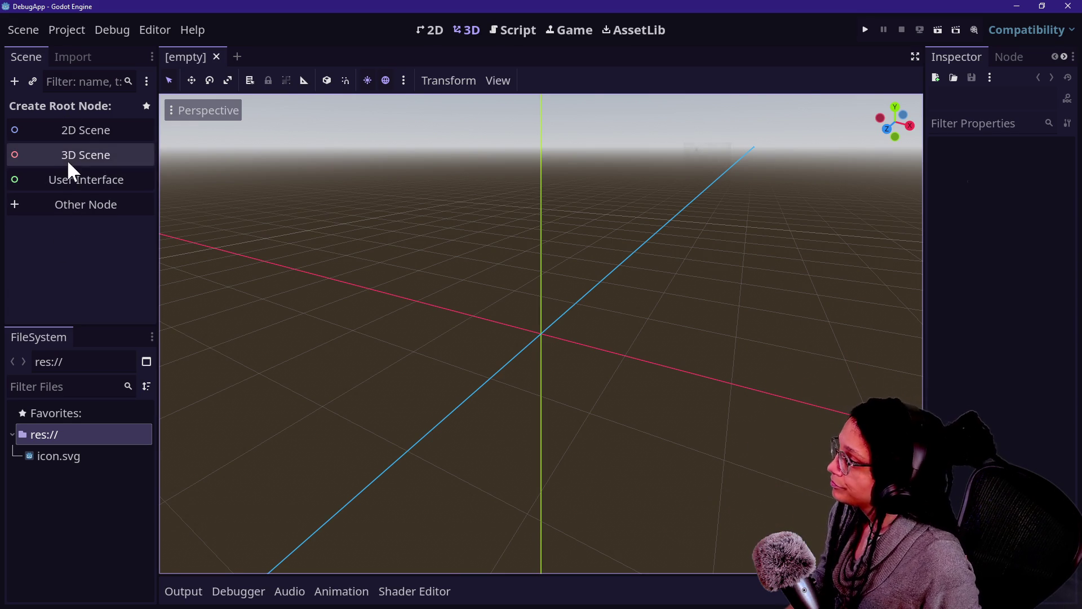
pyautogui.click(101, 134)
# Save the scene into a new embed_debug_app folder, clearing the default node_2d file name.
pyautogui.rightClick(68, 108)
pyautogui.click(74, 97)
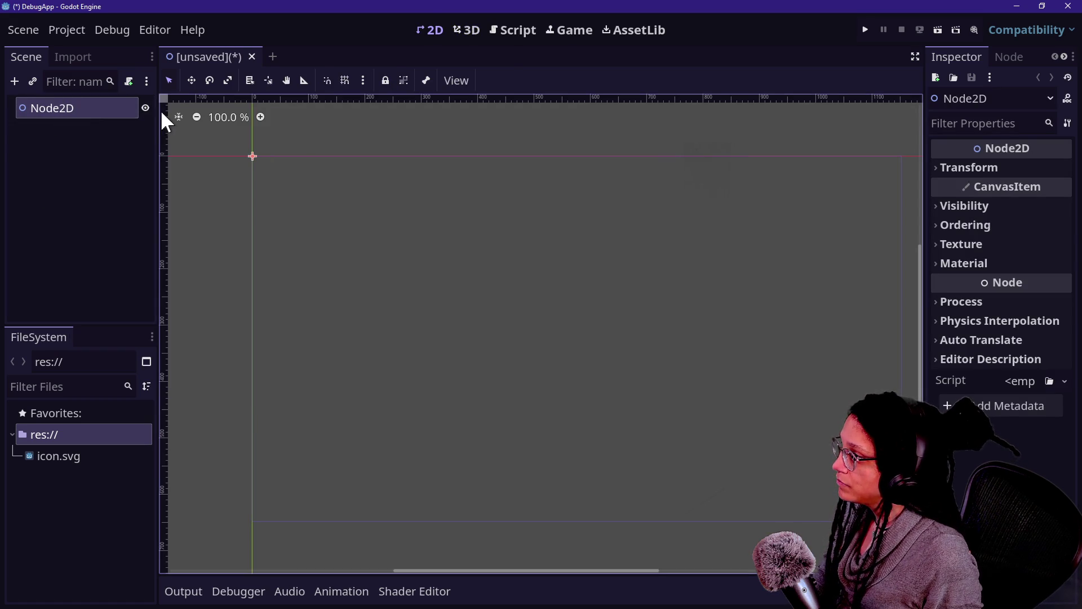
pyautogui.hotkey('ctrl', 's')
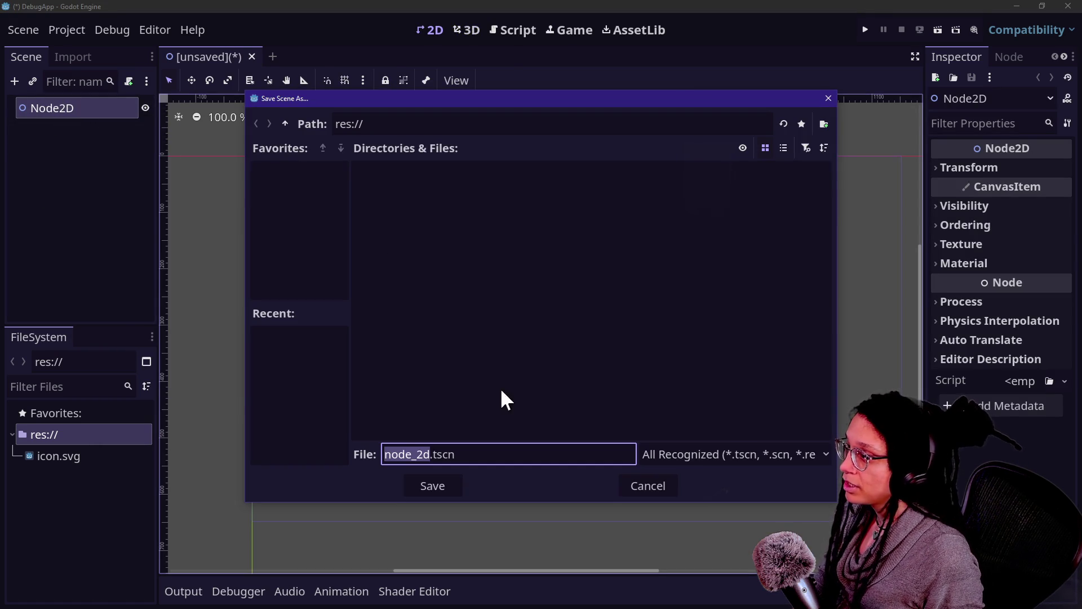
pyautogui.click(823, 124)
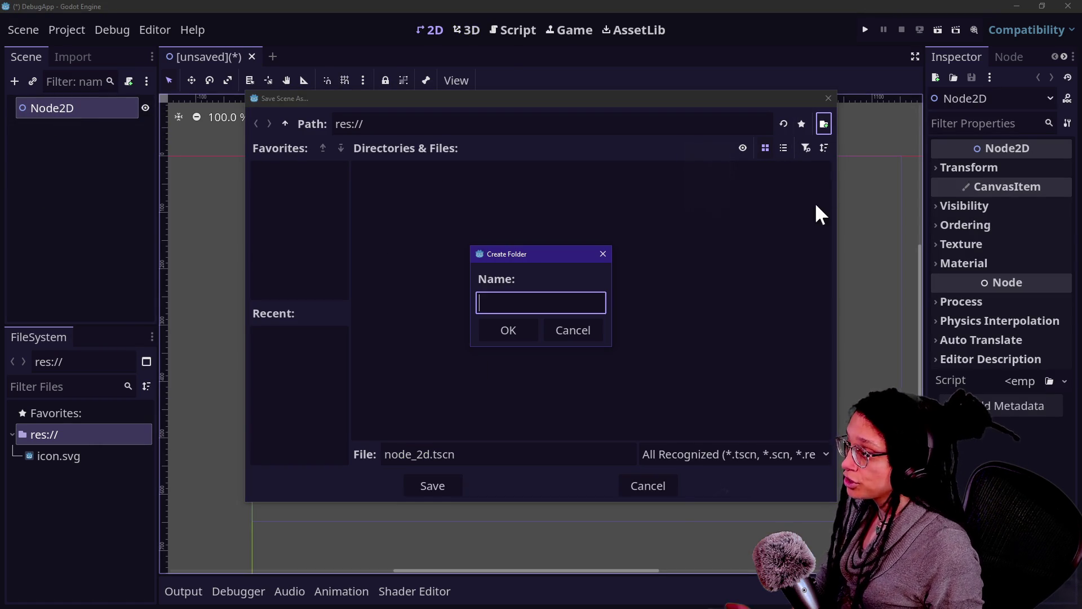
pyautogui.write('de')
pyautogui.press('BackSpace')
pyautogui.write('e')
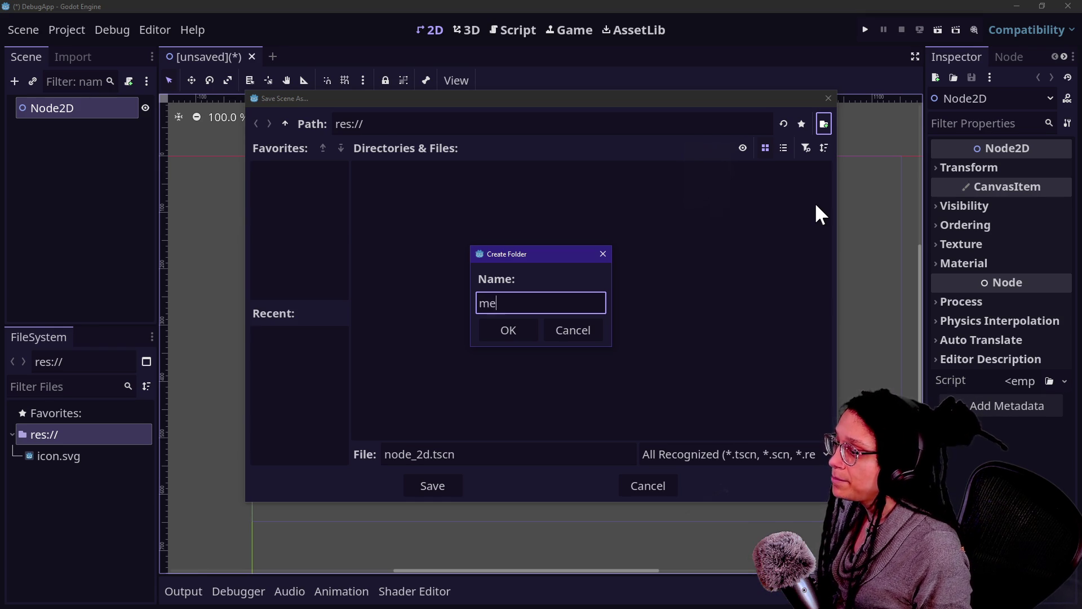
pyautogui.write('mbed_debug_app')
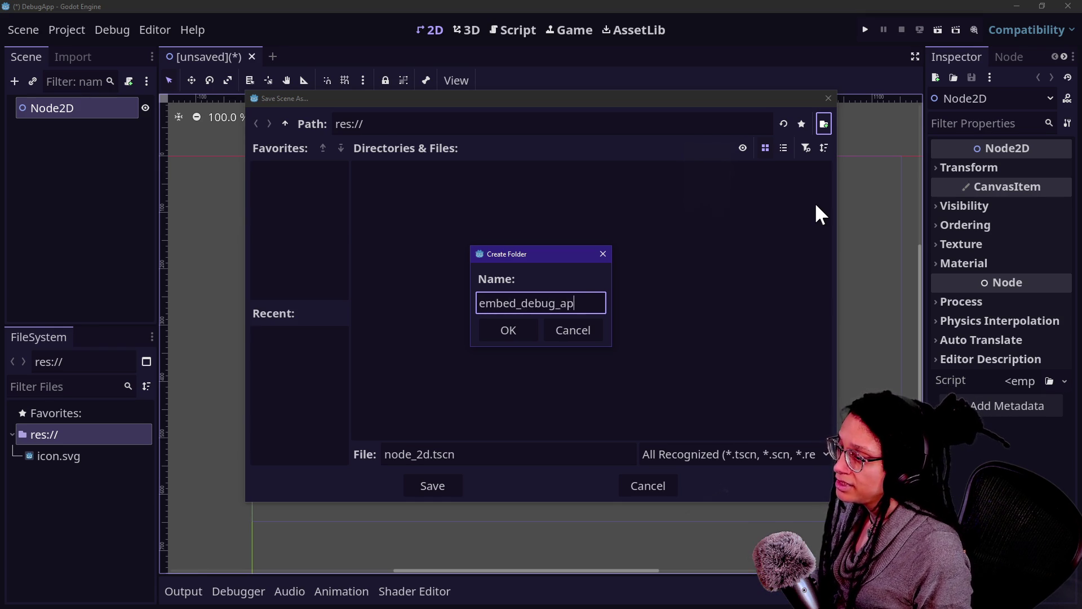
pyautogui.press('Return')
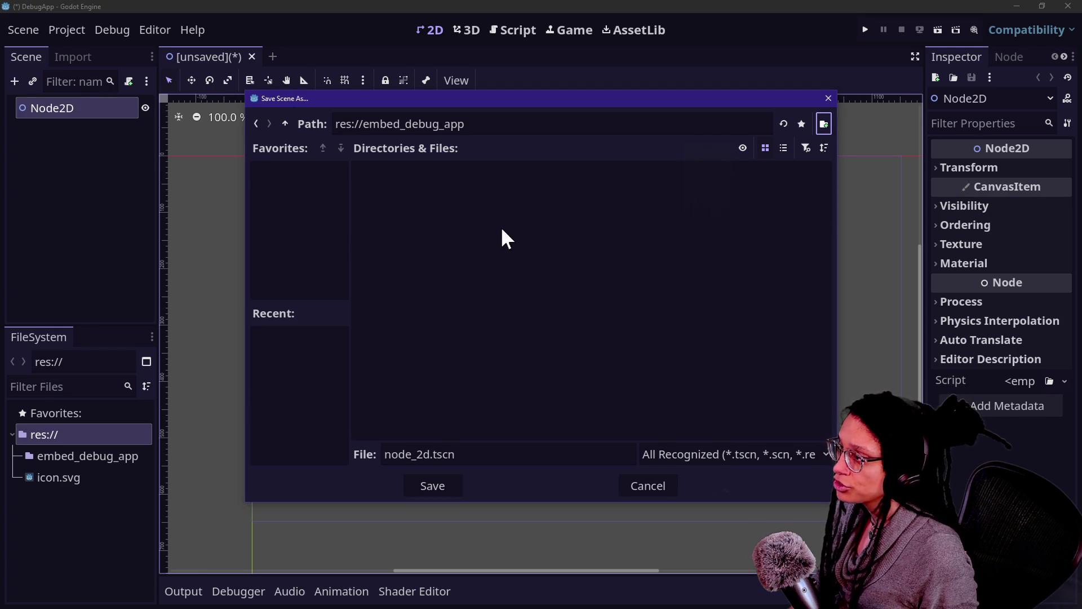
pyautogui.doubleClick(420, 454)
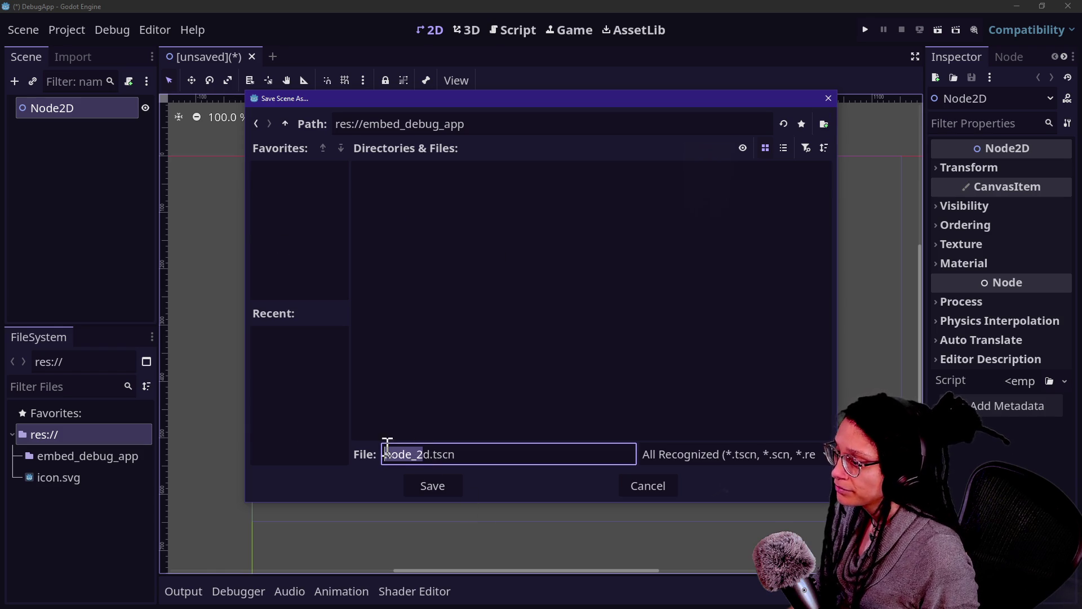
pyautogui.press('Right')
pyautogui.press('BackSpace')
pyautogui.press('BackSpace')
pyautogui.press('BackSpace')
# Save the scene as main.tscn in the embed_debug_app folder.
pyautogui.write('main')
pyautogui.press('Return')
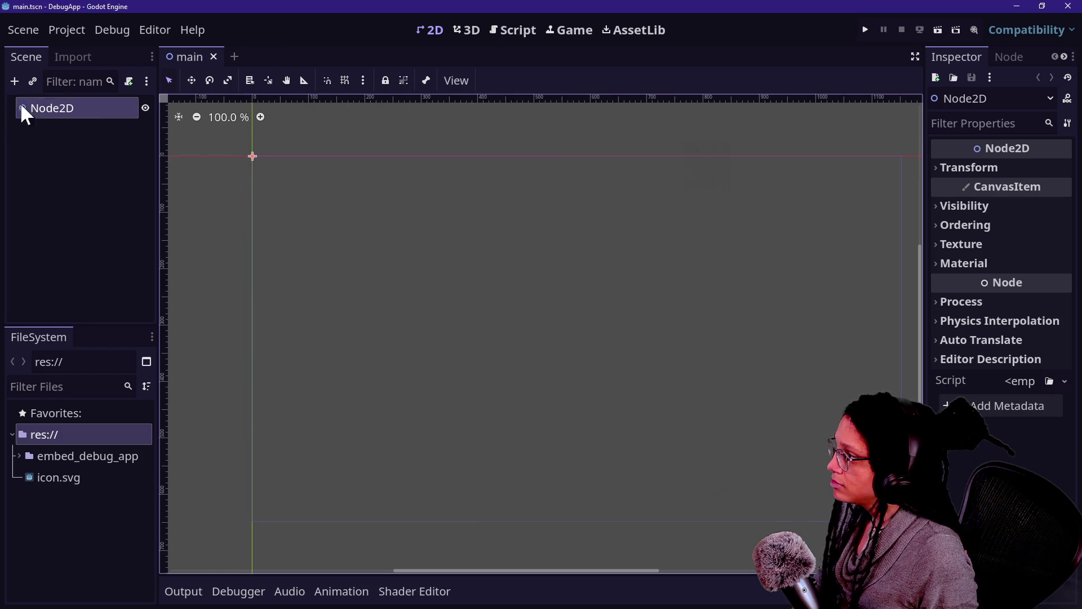
pyautogui.rightClick(71, 106)
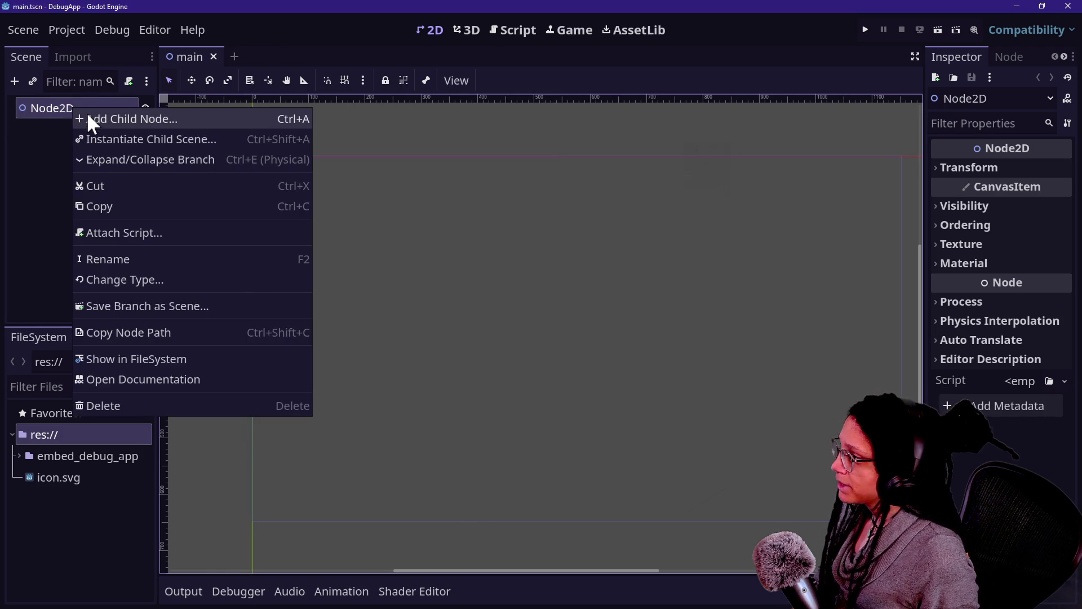
pyautogui.click(87, 113)
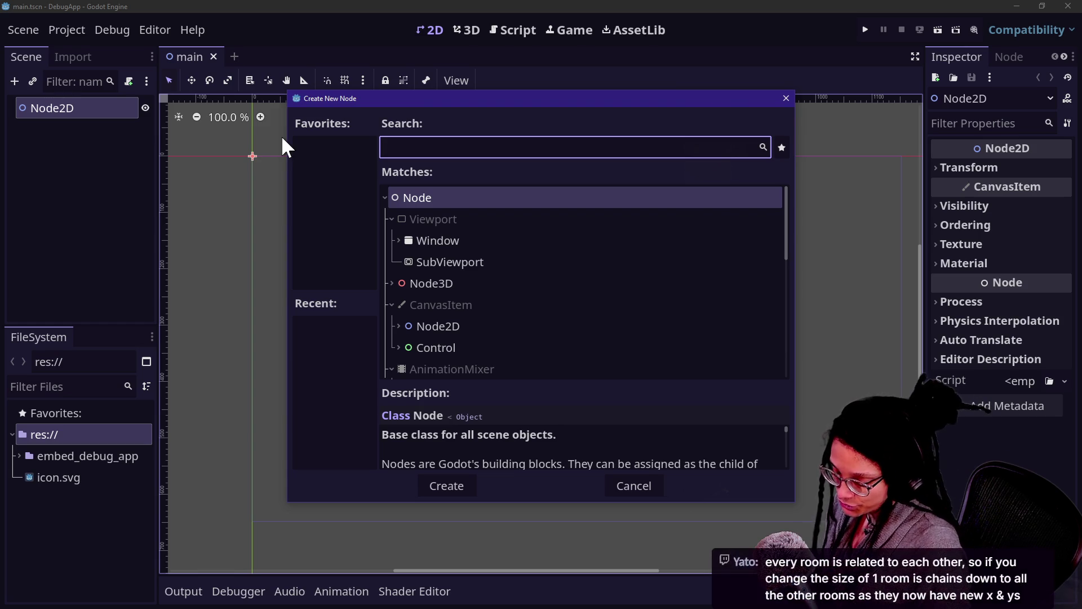
# Add a TextureRect child node under the Node2D root.
pyautogui.write('gr')
pyautogui.press('BackSpace')
pyautogui.press('BackSpace')
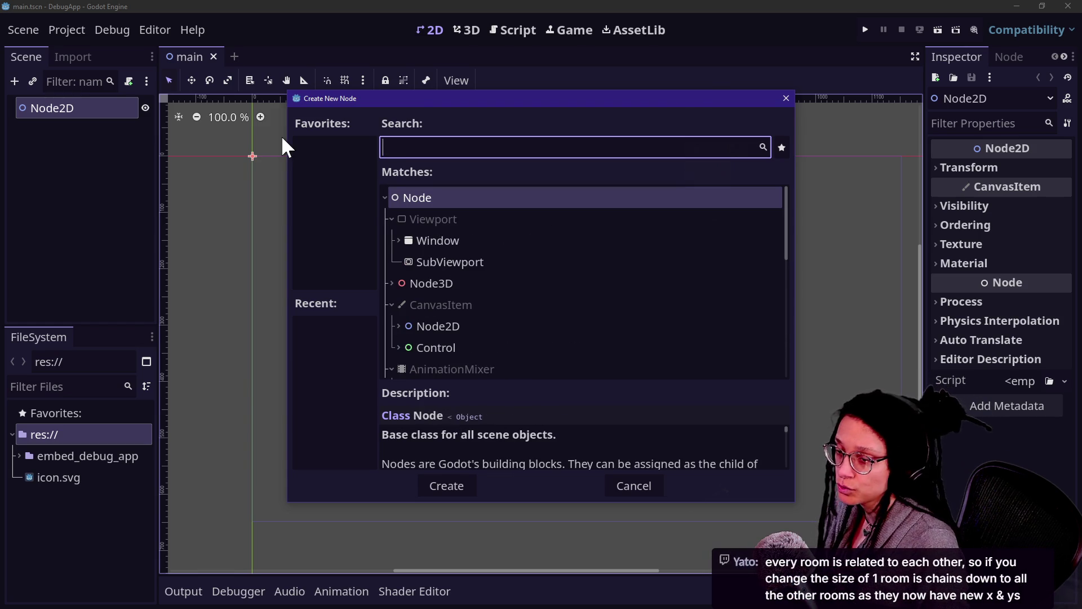
pyautogui.write('recta')
pyautogui.press('BackSpace')
pyautogui.press('BackSpace')
pyautogui.press('BackSpace')
pyautogui.press('BackSpace')
pyautogui.write('tr')
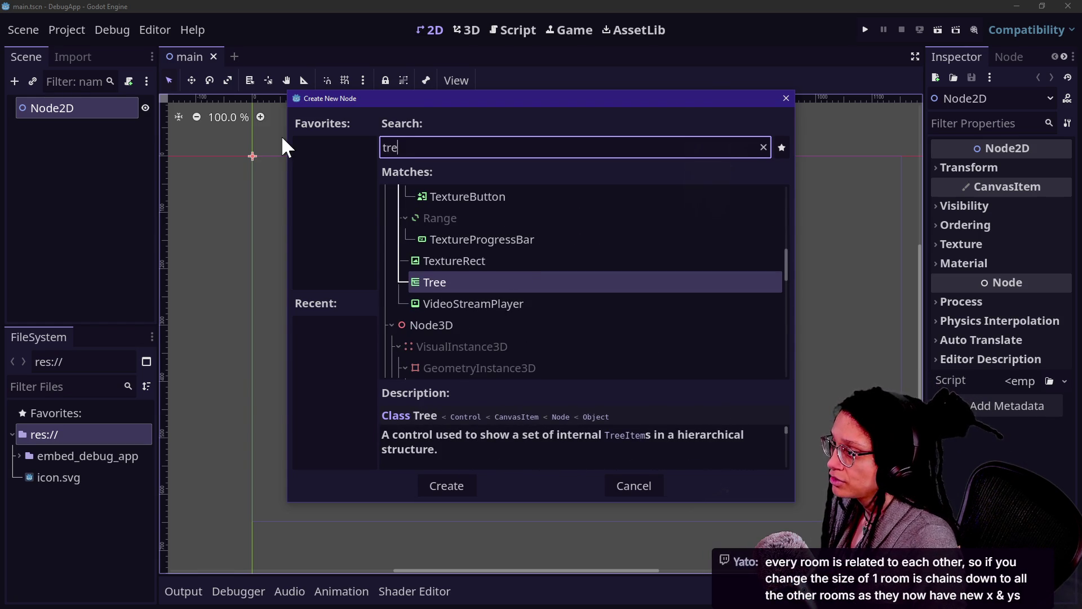
pyautogui.hotkey('ctrl', 'a')
pyautogui.press('Up')
pyautogui.press('Return')
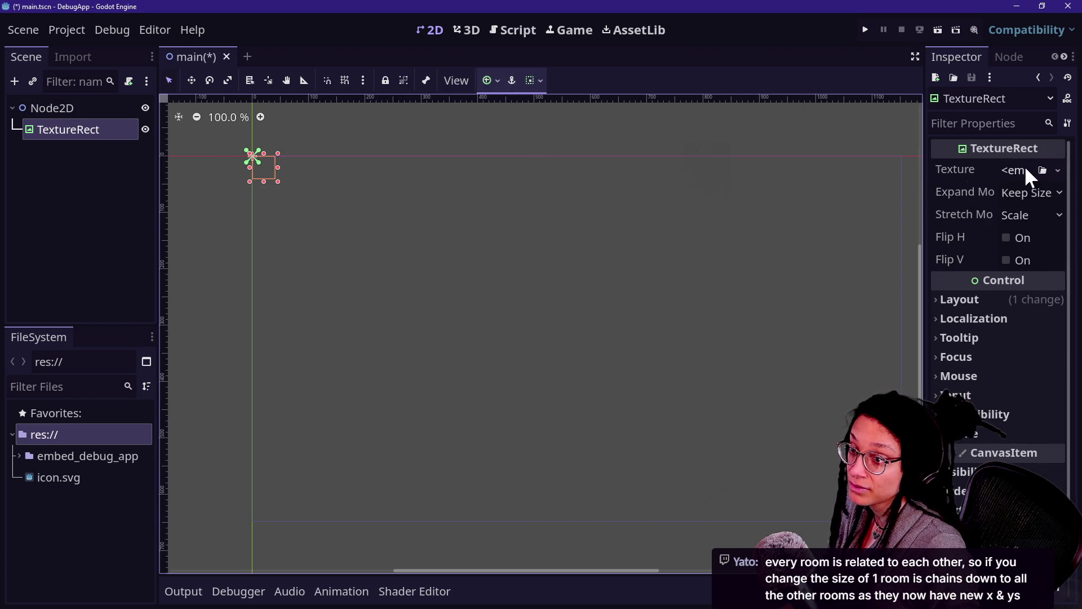
pyautogui.click(1055, 171)
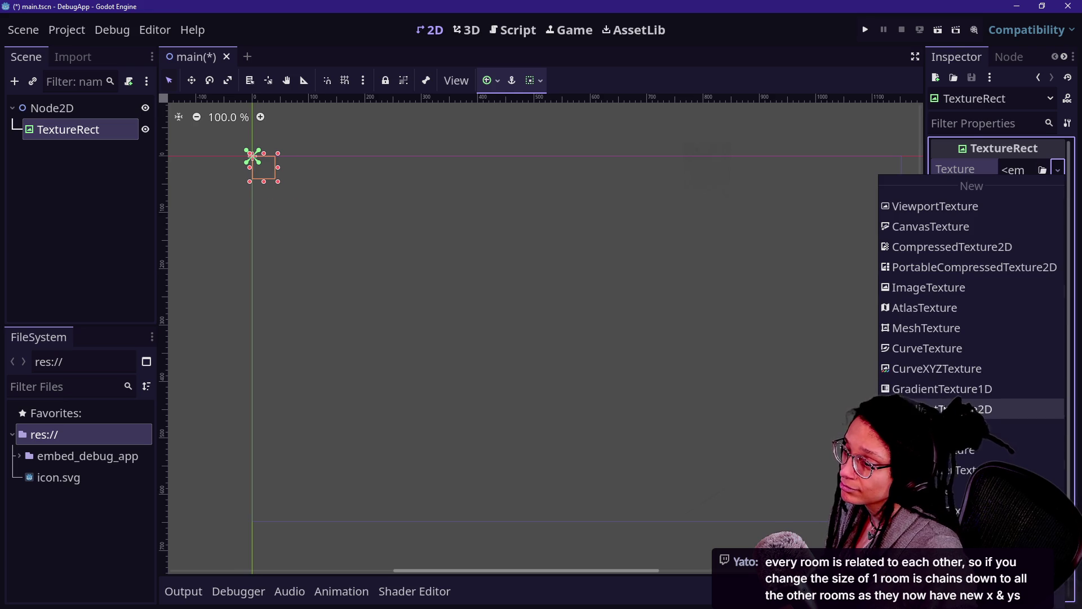
# Give the TextureRect a GradientTexture2D and stretch it into a wide gradient strip.
pyautogui.click(958, 409)
pyautogui.moveTo(288, 191); pyautogui.dragTo(783, 333)
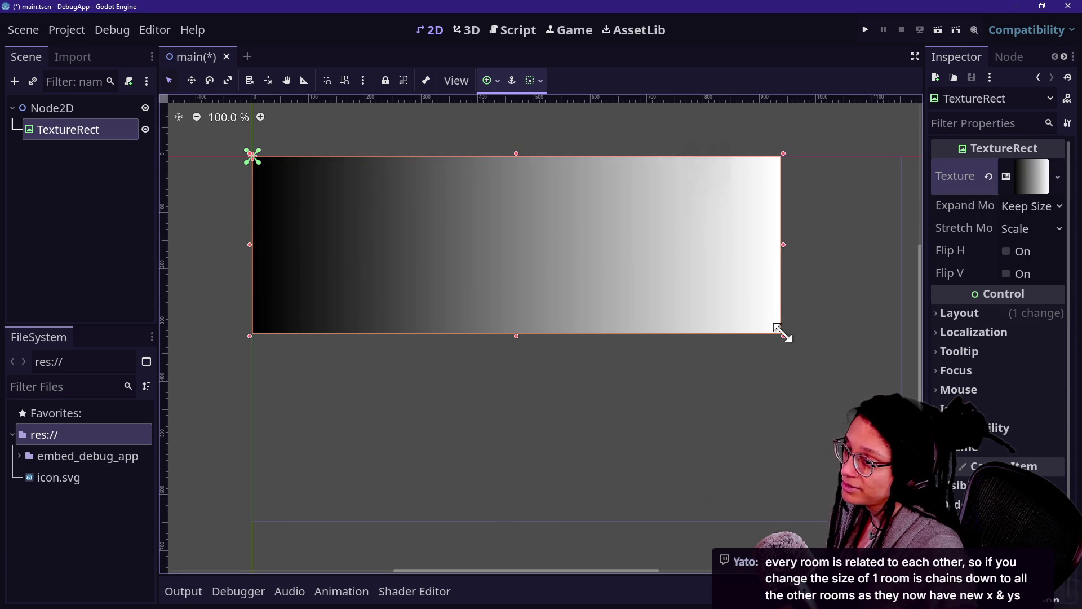
pyautogui.moveTo(642, 303)
pyautogui.mouseDown()
pyautogui.moveTo(756, 367)
pyautogui.moveTo(729, 357)
pyautogui.moveTo(720, 375)
pyautogui.mouseUp()
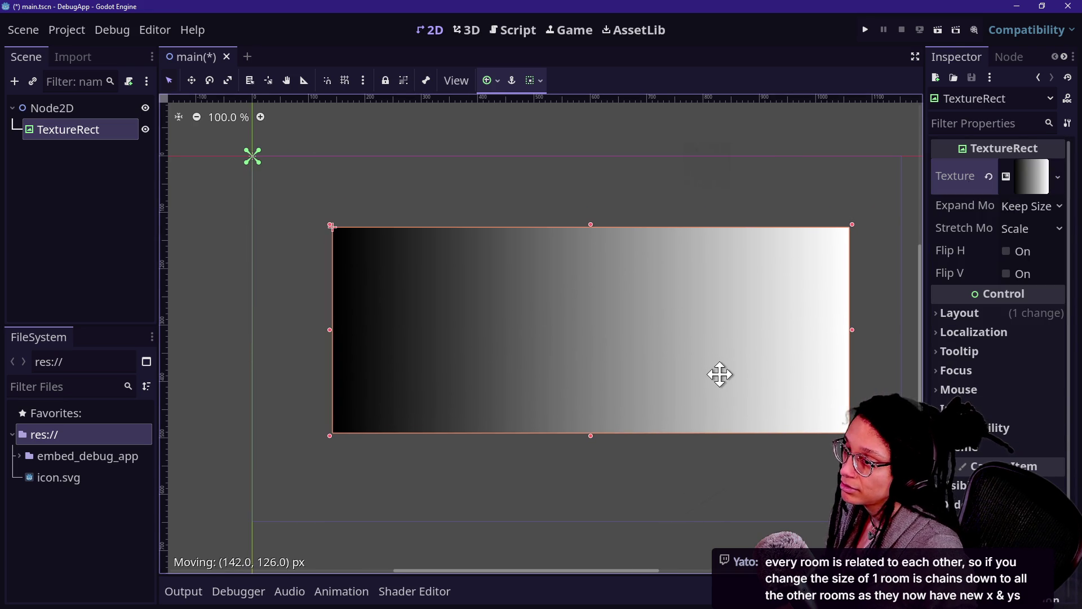
pyautogui.hotkey('ctrl', 'z')
# Apply the Center anchor preset to the TextureRect, undoing the stray change.
pyautogui.click(489, 80)
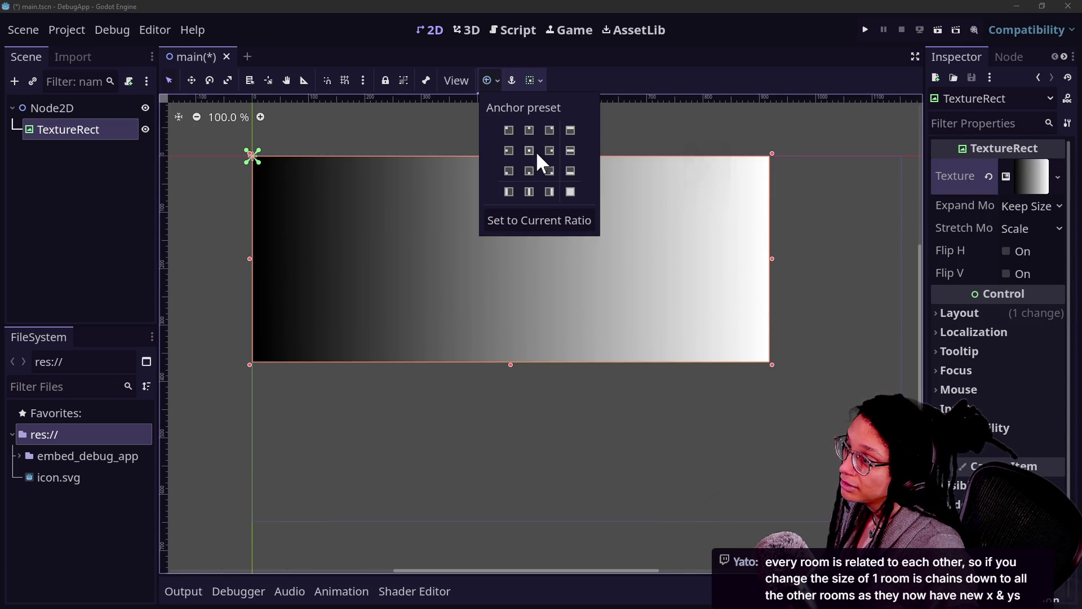
pyautogui.click(531, 150)
pyautogui.click(551, 165)
pyautogui.click(531, 150)
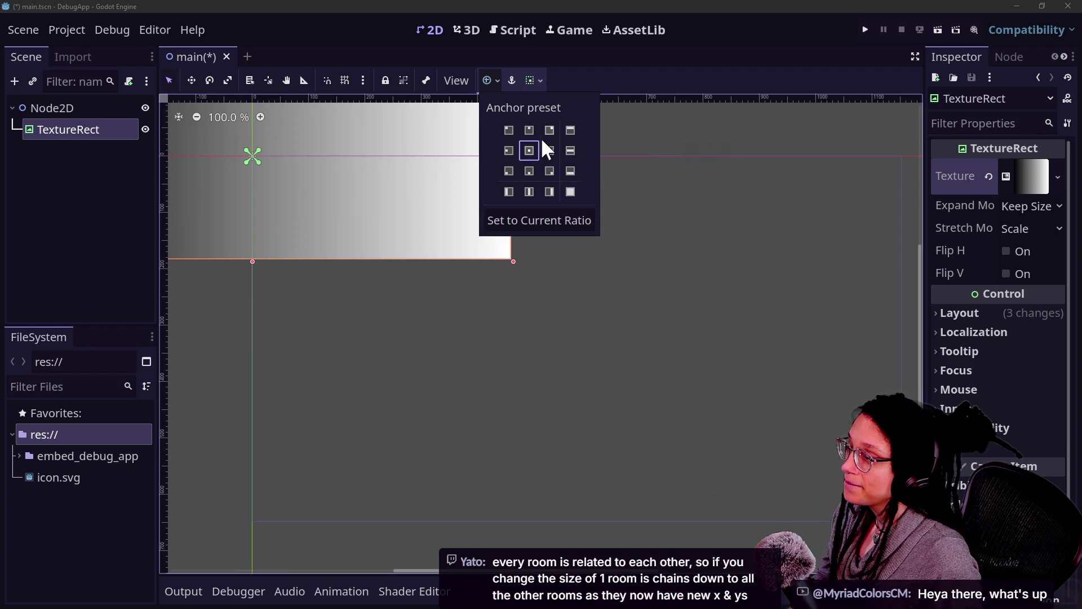
pyautogui.click(547, 153)
pyautogui.hotkey('ctrl', 'z')
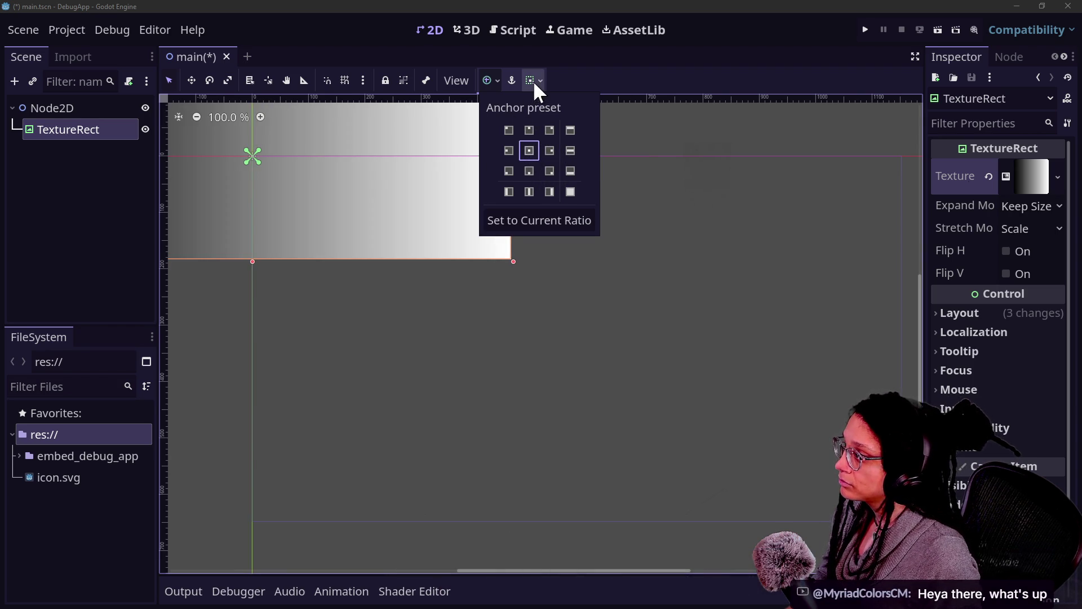
pyautogui.scroll(-5, 384, 255)
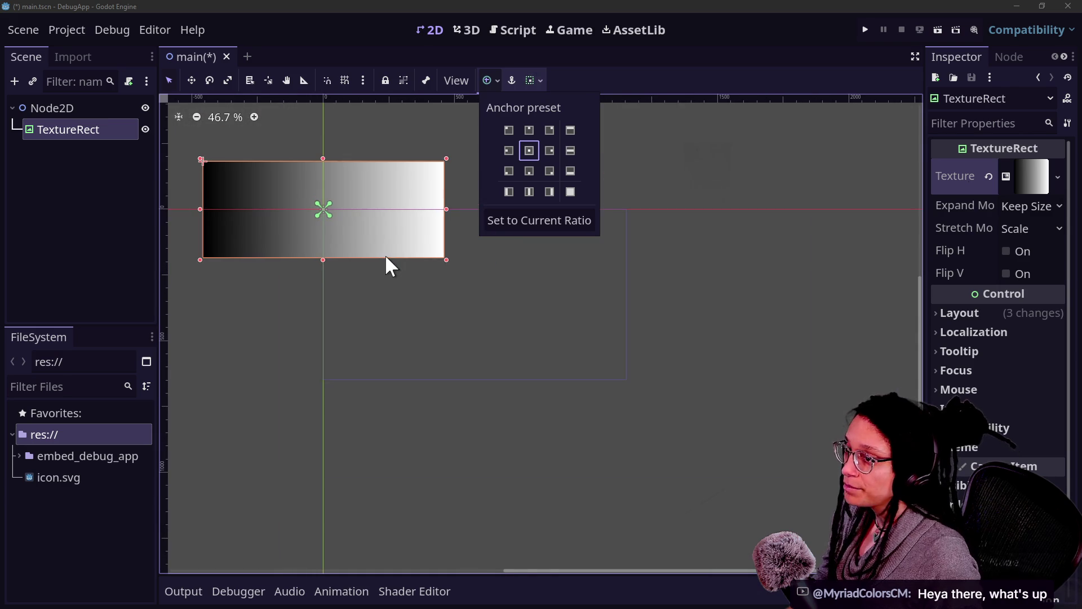
pyautogui.click(127, 154)
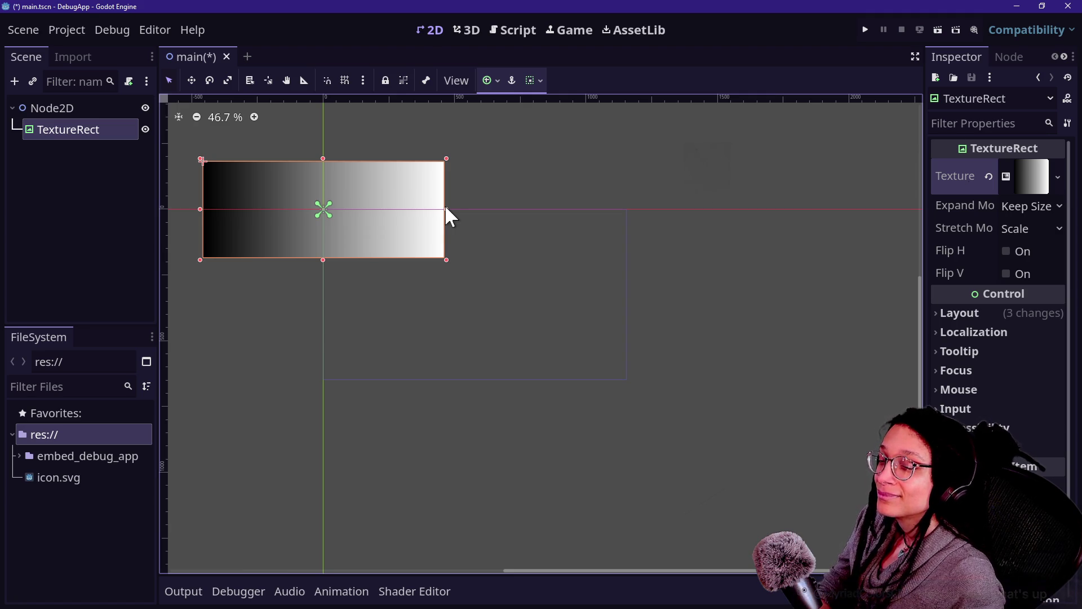
pyautogui.click(79, 186)
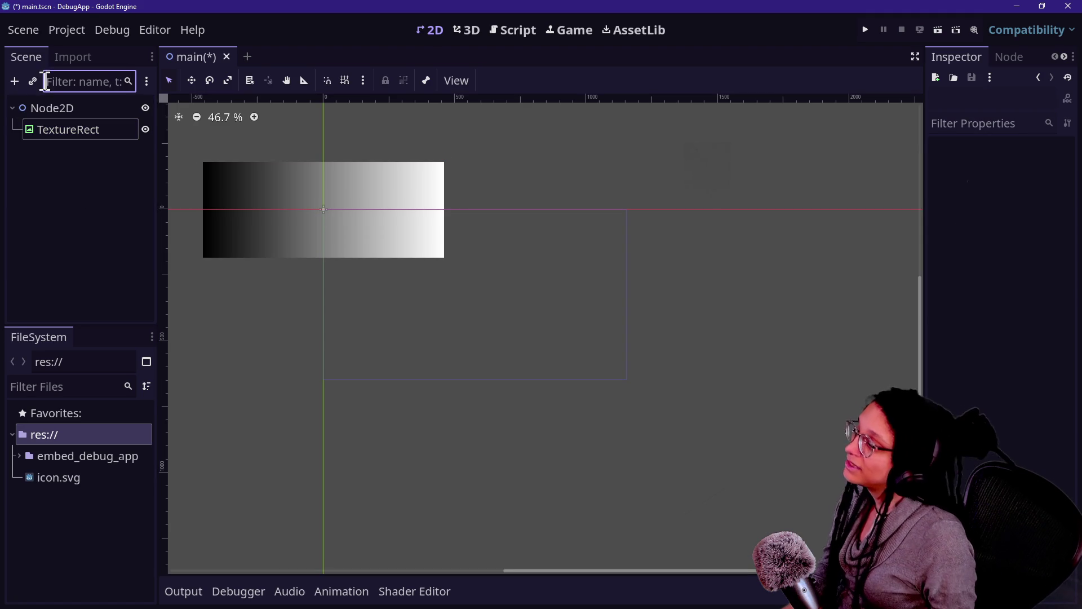
pyautogui.click(74, 107)
pyautogui.click(66, 130)
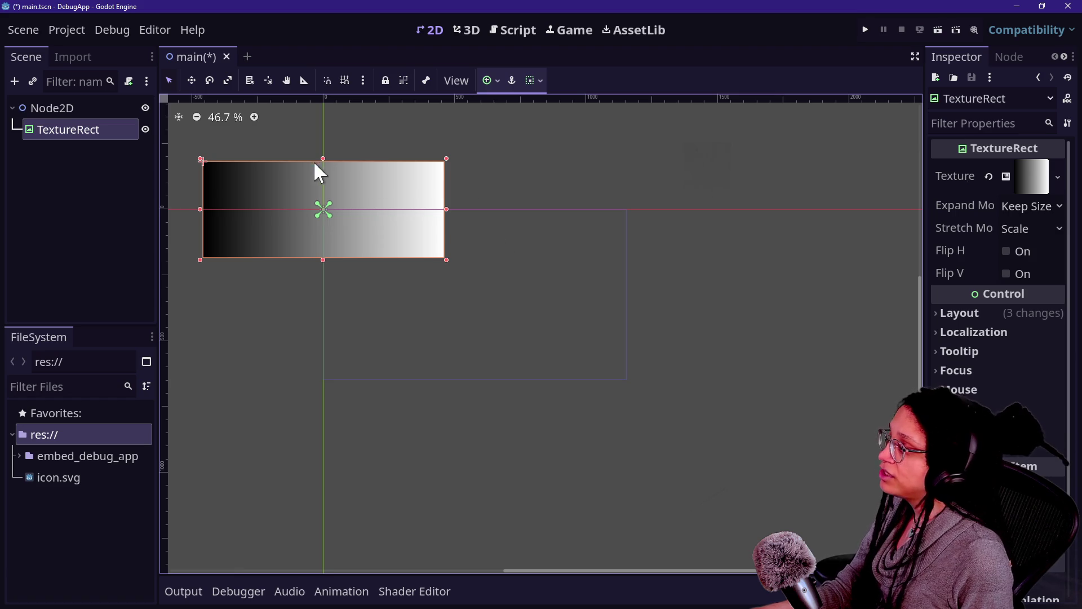
pyautogui.click(62, 107)
# Add a Camera2D child node under the root Node2D.
pyautogui.click(73, 151)
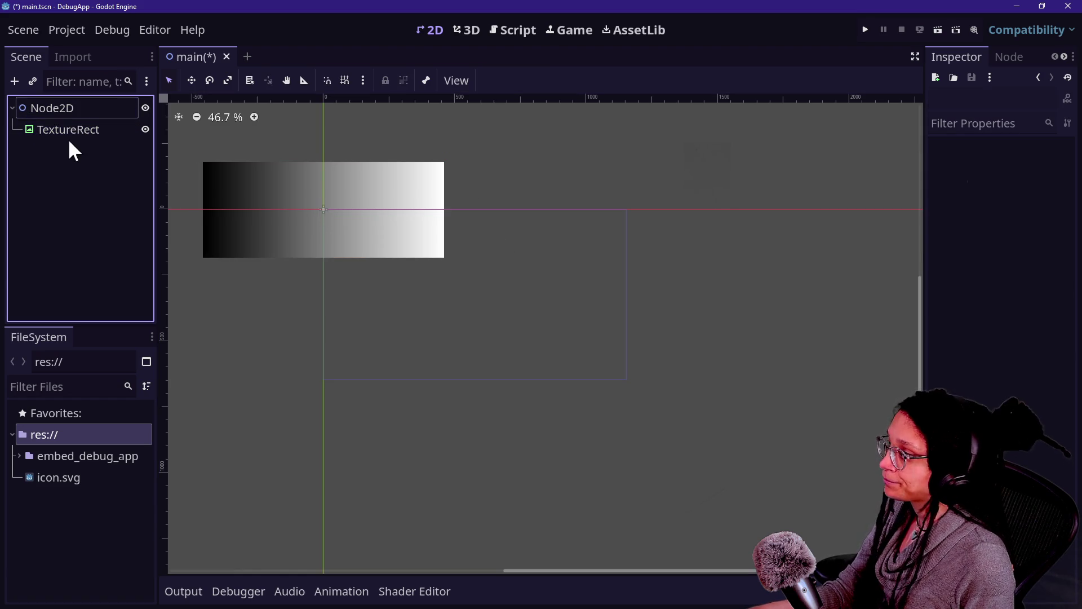
pyautogui.click(90, 129)
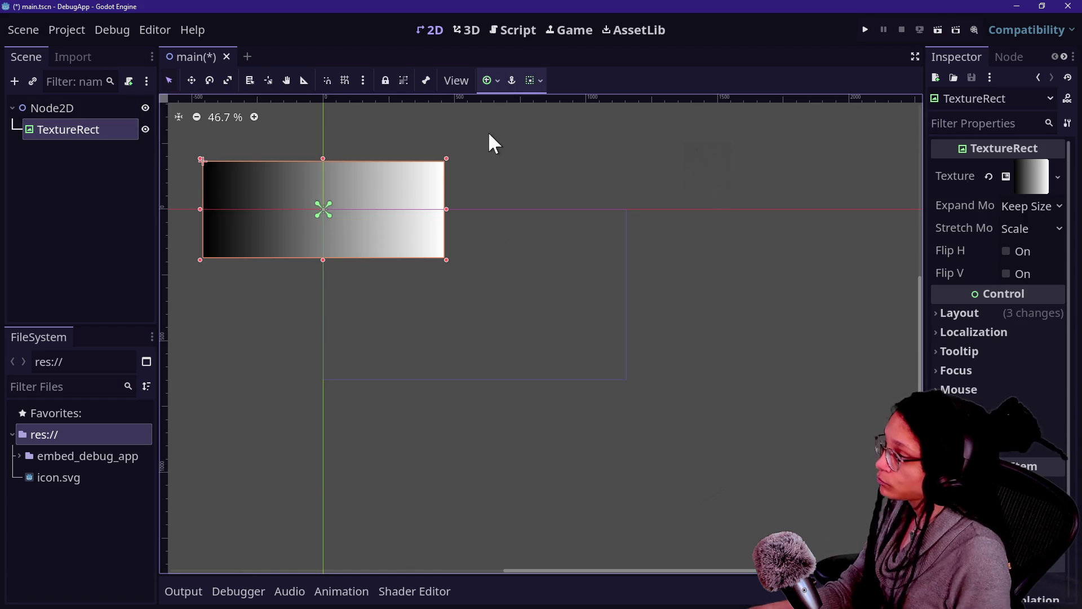
pyautogui.rightClick(73, 112)
pyautogui.click(83, 125)
pyautogui.write('camer')
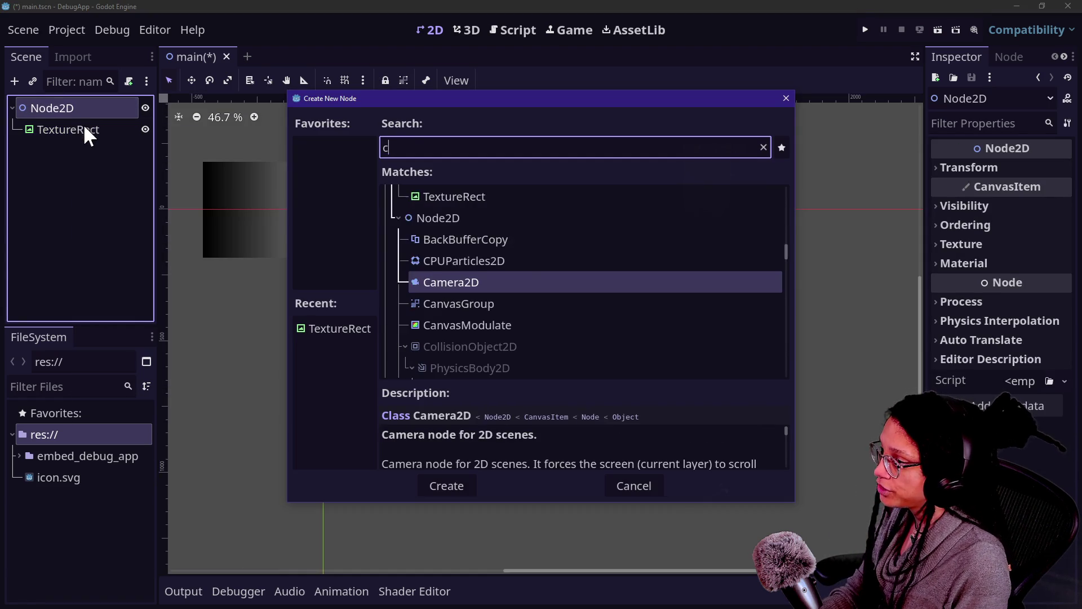
pyautogui.press('Return')
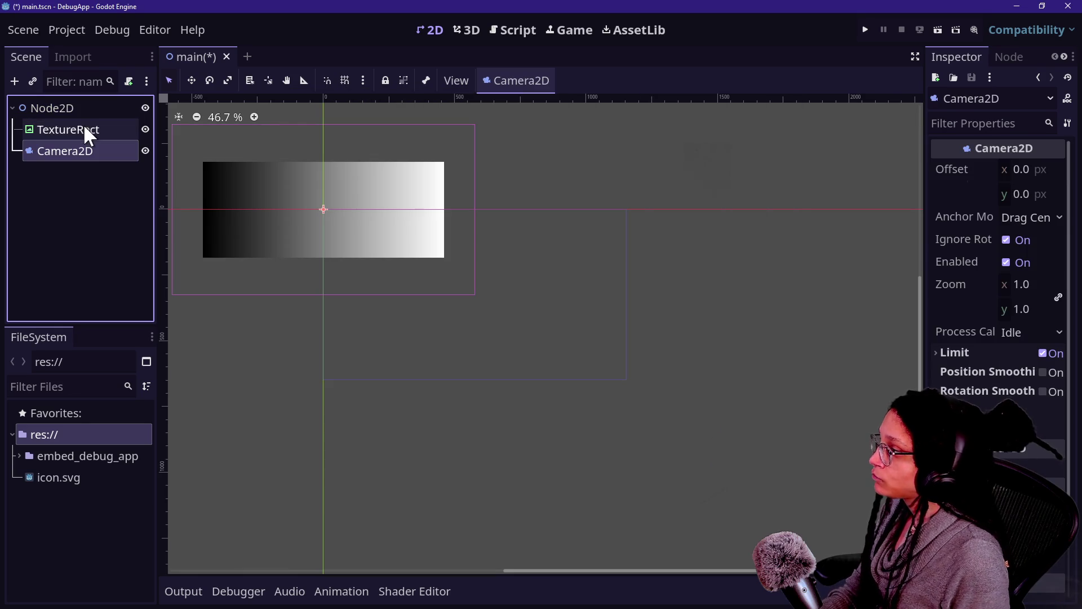
# Check the camera's framing of the gradient TextureRect and save main.tscn.
pyautogui.click(35, 126)
pyautogui.hscroll(-5, 652, 246)
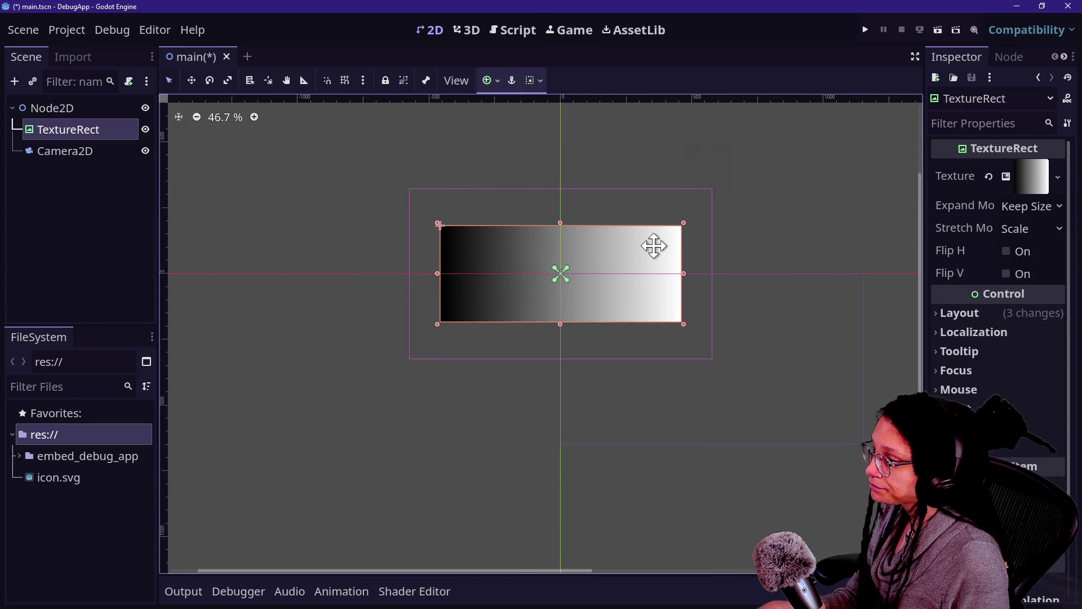
pyautogui.hscroll(1, 609, 280)
pyautogui.scroll(4, 608, 281)
pyautogui.scroll(-2, 638, 271)
pyautogui.hscroll(-2, 639, 272)
pyautogui.hscroll(1, 698, 278)
pyautogui.hotkey('ctrl', 's')
pyautogui.click(59, 204)
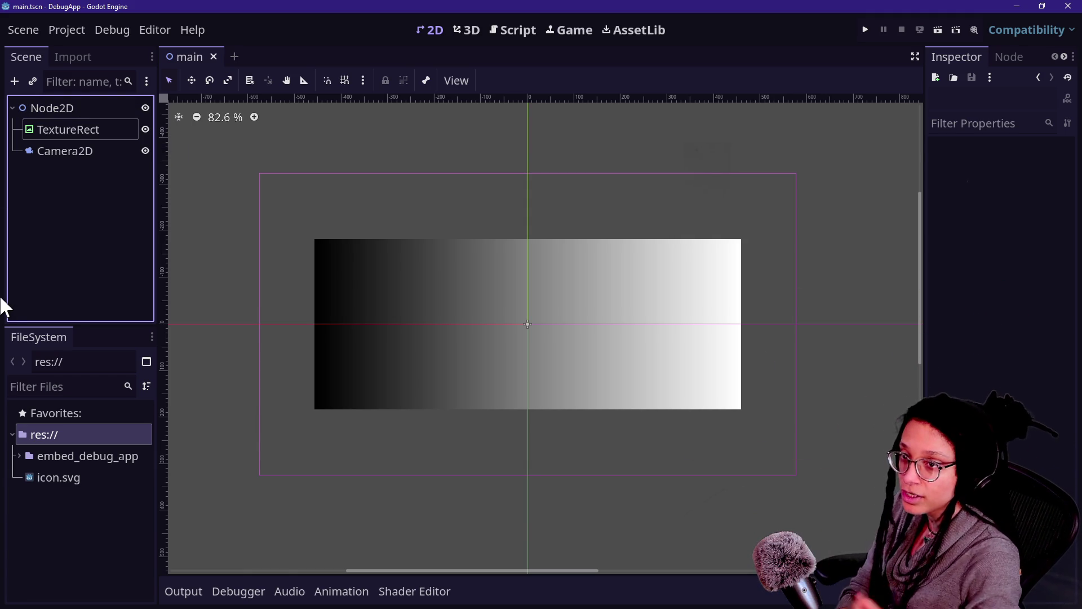
# Expand the embed_debug_app folder in FileSystem and look over its context menu.
pyautogui.click(111, 461)
pyautogui.click(19, 456)
pyautogui.rightClick(32, 453)
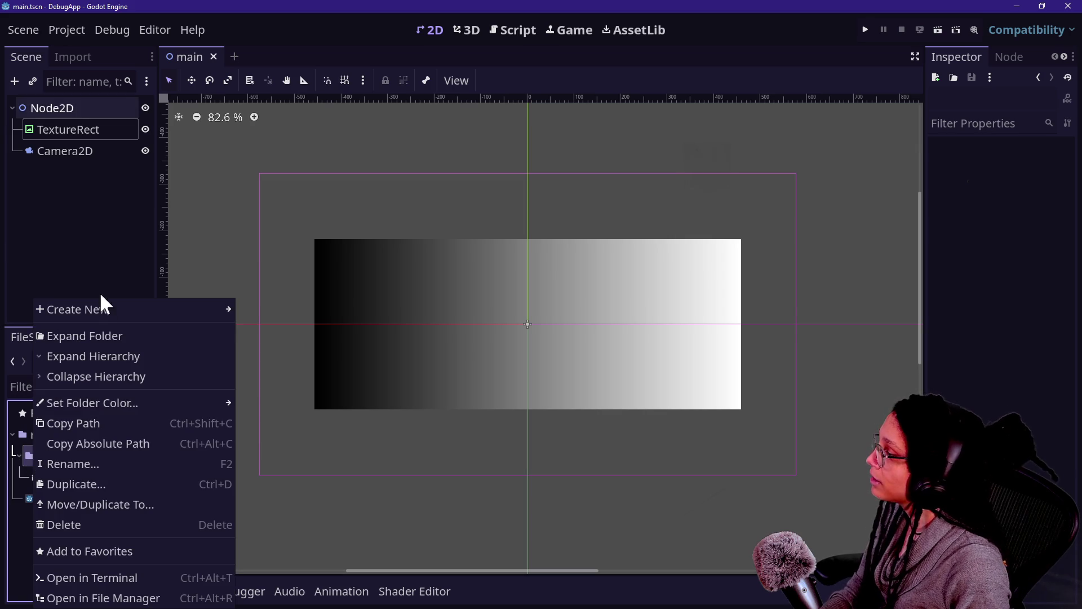
pyautogui.moveTo(102, 308)
pyautogui.click(10, 484)
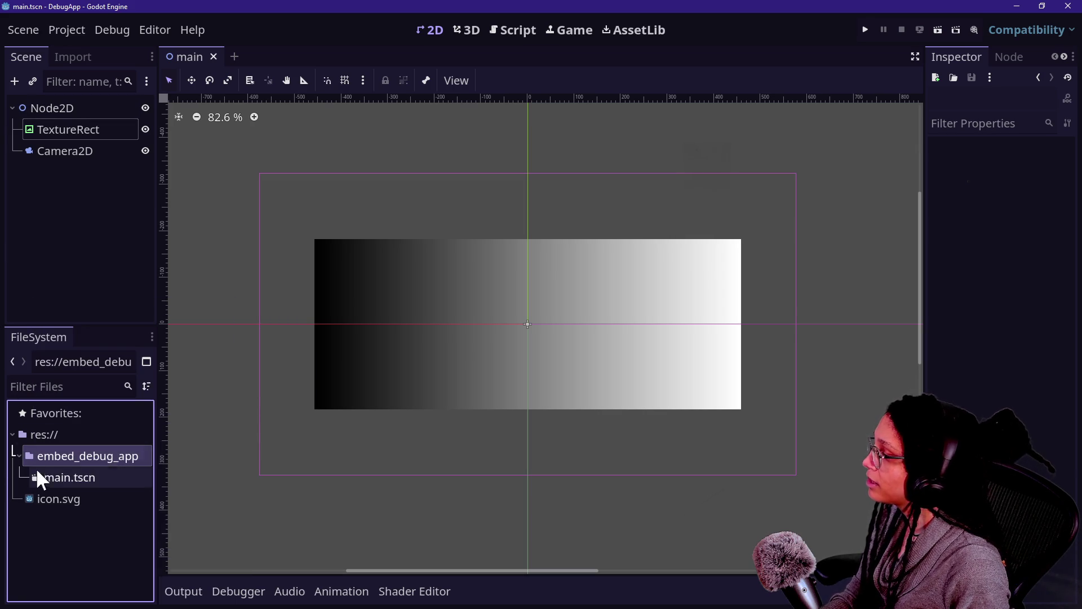
# Create a new folder named Scenes inside embed_debug_app.
pyautogui.rightClick(90, 456)
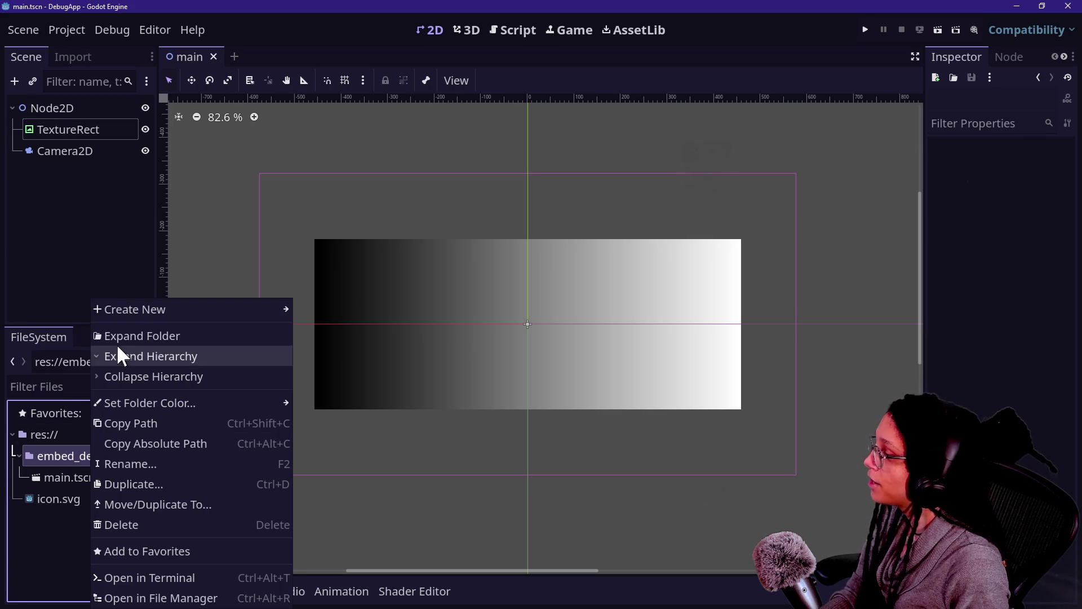
pyautogui.moveTo(148, 309)
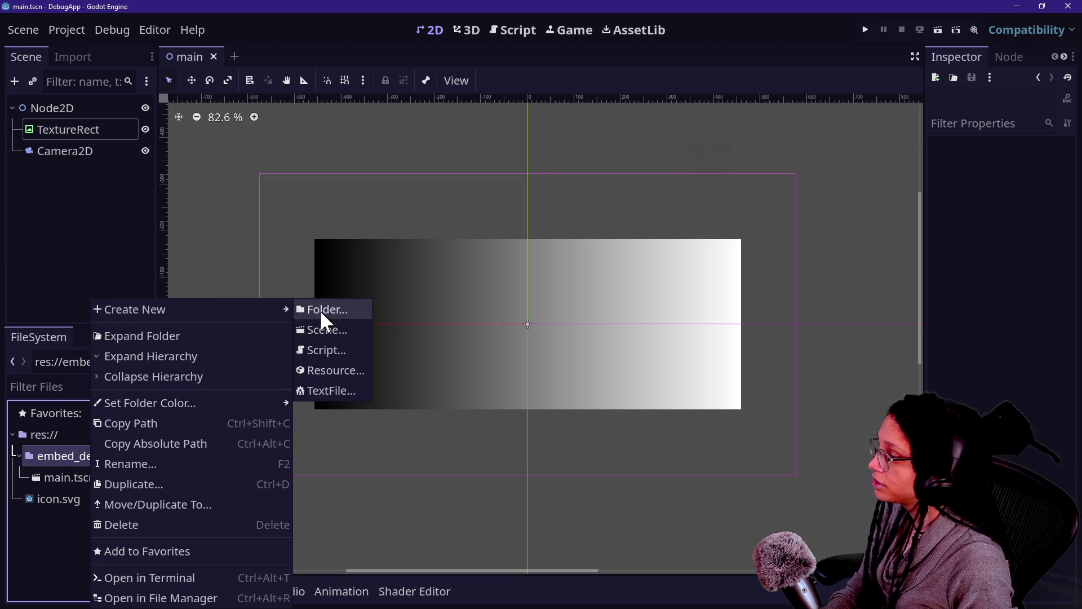
pyautogui.click(318, 311)
pyautogui.write('Scebe')
pyautogui.press('BackSpace')
pyautogui.press('BackSpace')
pyautogui.write('nes')
pyautogui.press('Return')
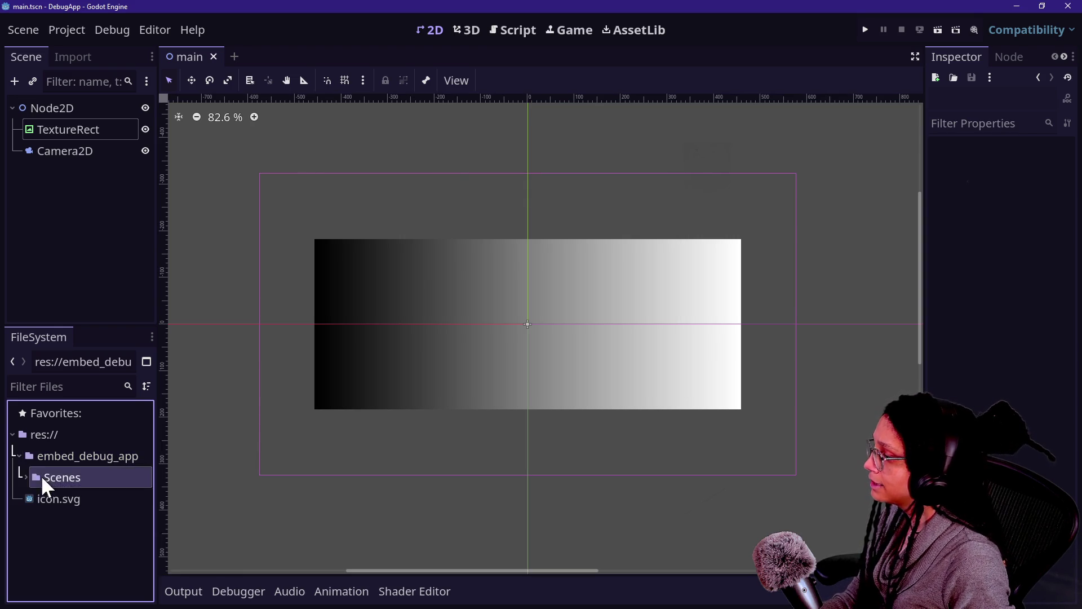
pyautogui.rightClick(43, 456)
# Create a new script named embed_debug_app.gd in the embed_debug_app folder.
pyautogui.moveTo(86, 309)
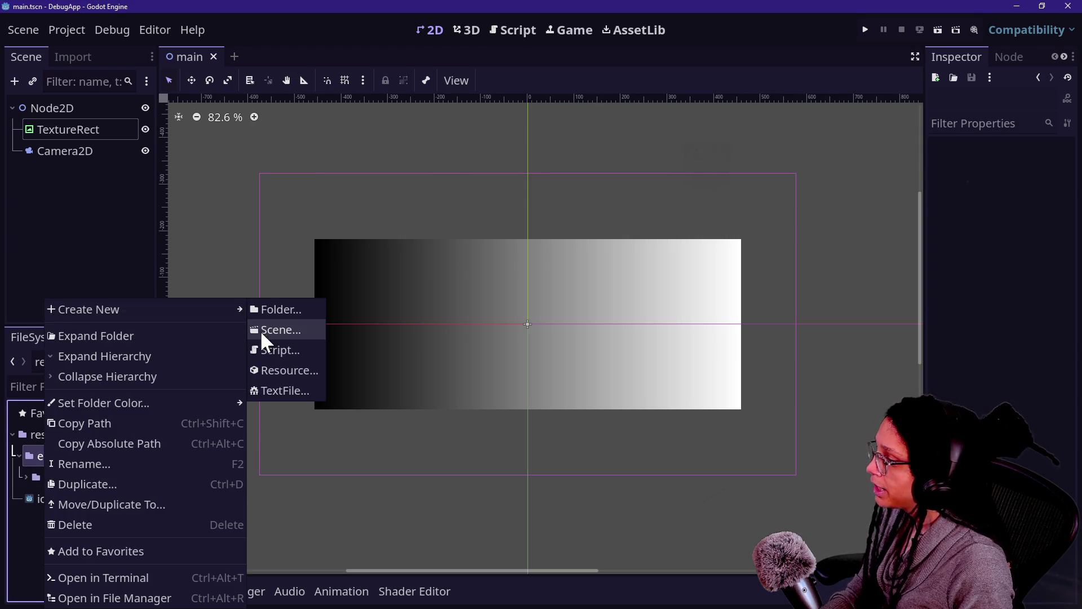
pyautogui.click(271, 350)
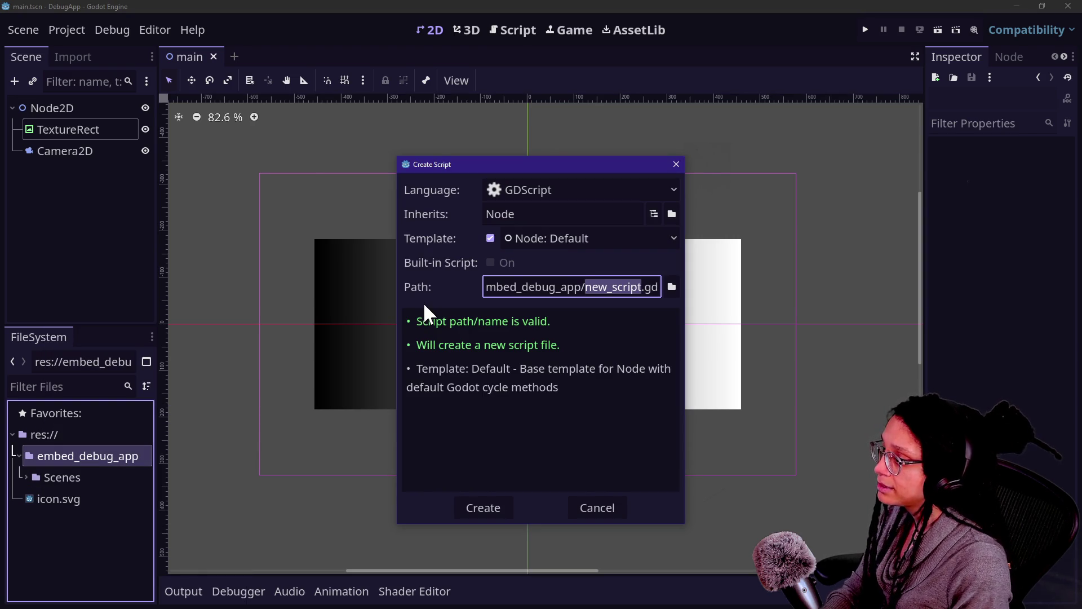
pyautogui.press('BackSpace')
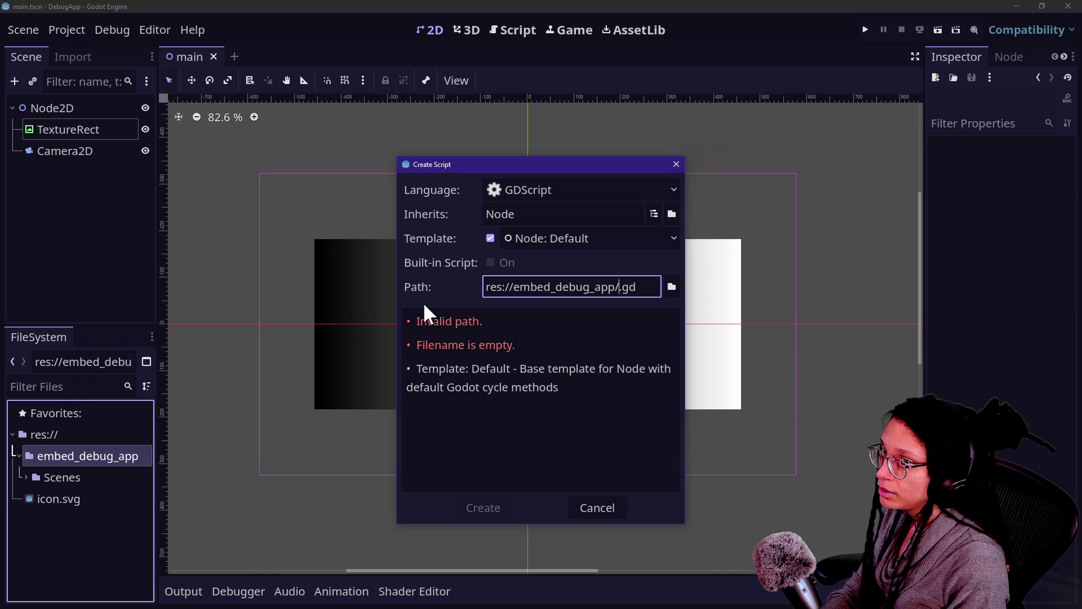
pyautogui.write('embed_debug')
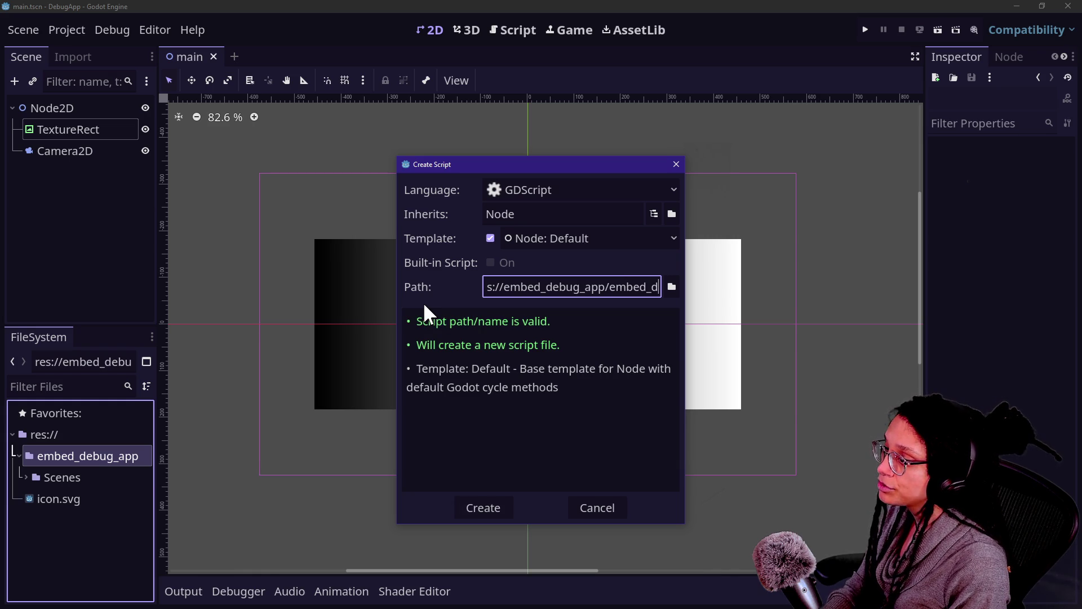
pyautogui.write('_app')
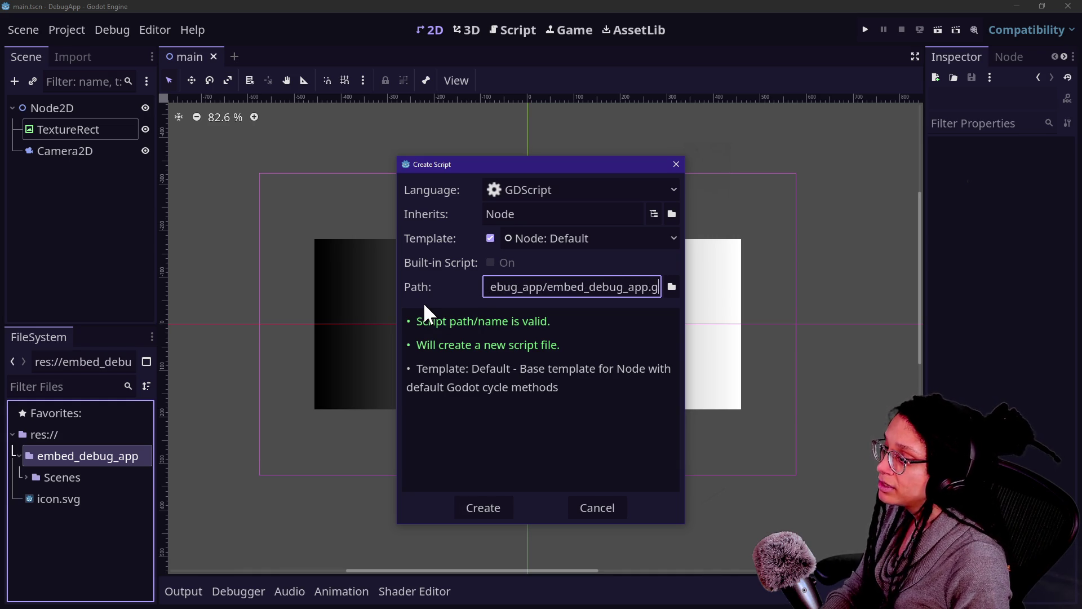
pyautogui.press('Return')
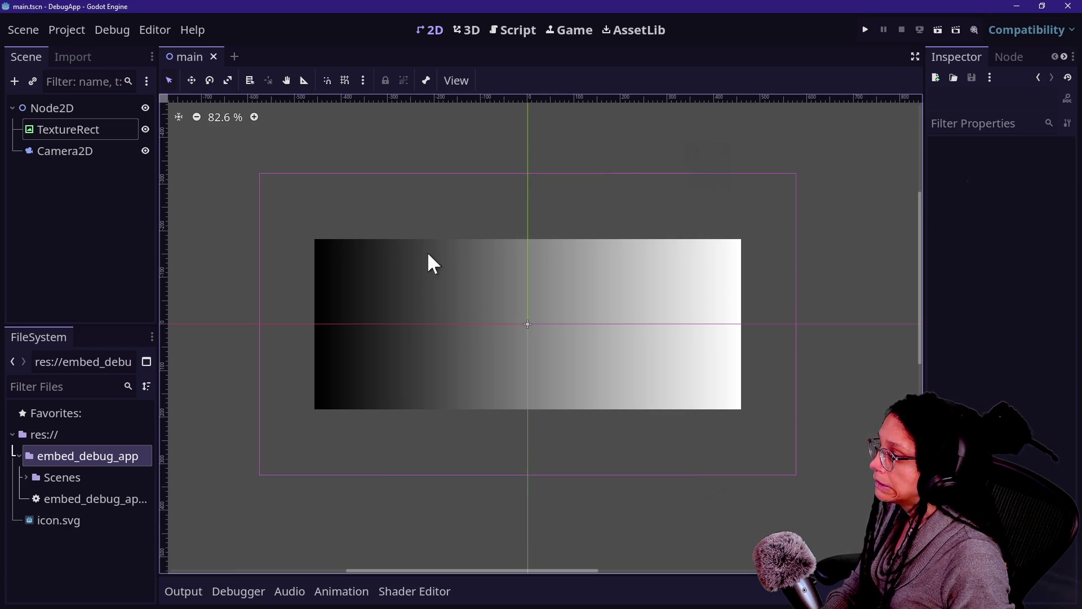
# Replace the script's template with the pasted embed code and save it.
pyautogui.doubleClick(113, 499)
pyautogui.hotkey('ctrl', 'a')
pyautogui.hotkey('ctrl', 'v')
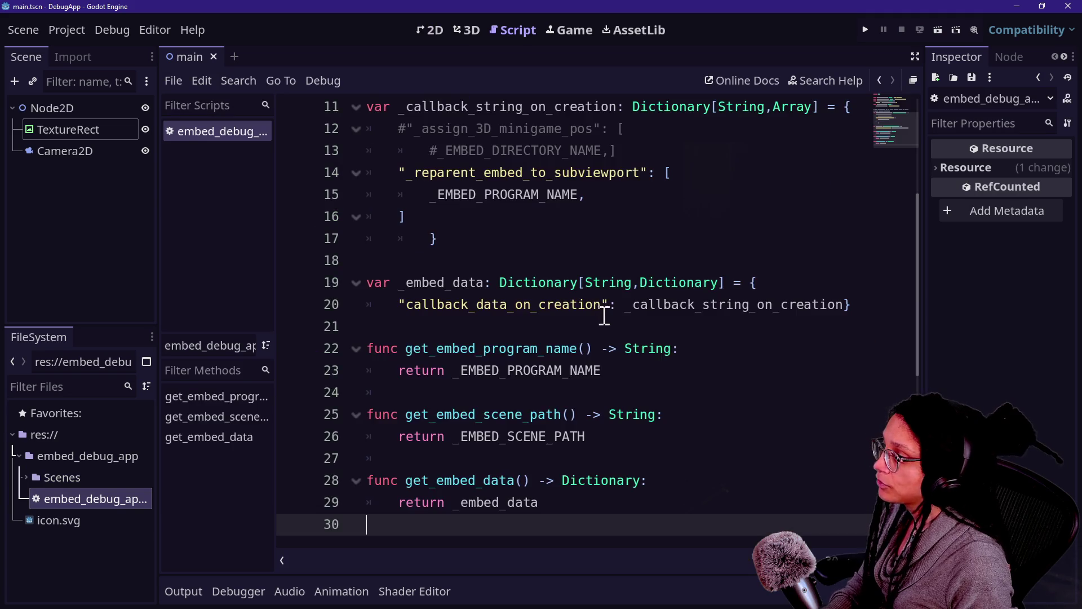
pyautogui.scroll(4, 602, 314)
pyautogui.hotkey('ctrl', 's')
# Rename the program constant to "Debug App", stop the game, and return to debug_program.
pyautogui.click(613, 128)
pyautogui.click(659, 152)
pyautogui.moveTo(659, 152); pyautogui.dragTo(746, 151)
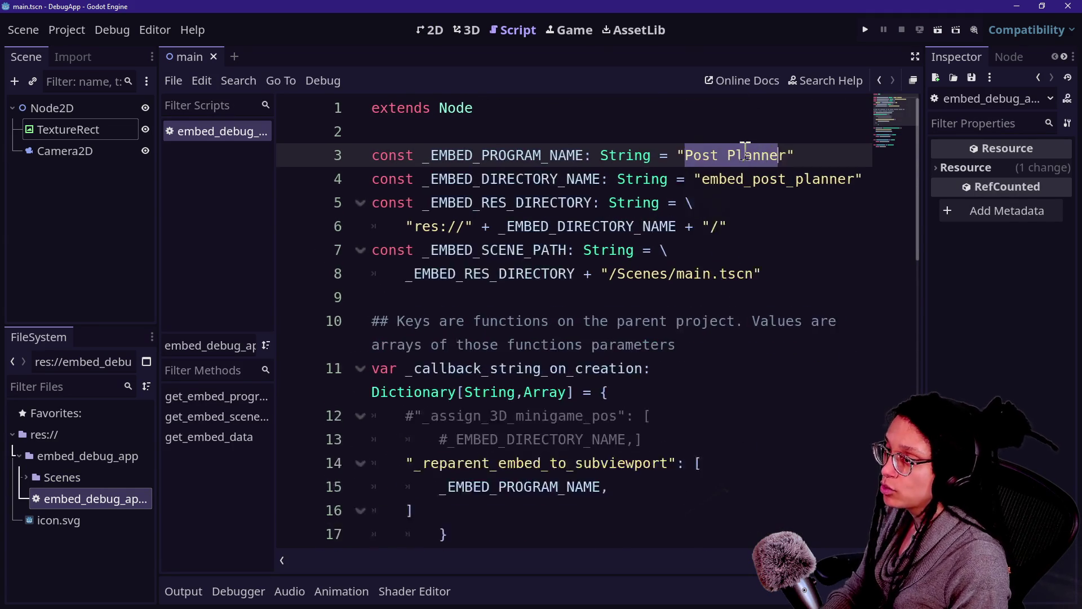
pyautogui.hotkey('ctrl', '=')
pyautogui.write('Debug')
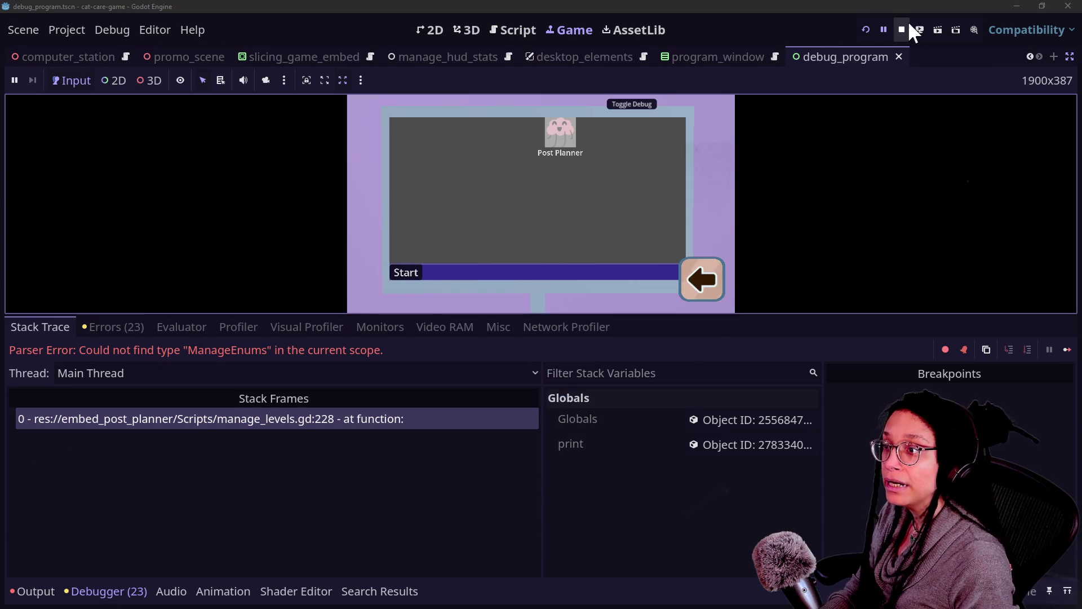
pyautogui.click(902, 29)
pyautogui.click(434, 231)
pyautogui.hotkey('shift', 'alt', 'o')
# Open manage_programs.gd and hide the bottom panel to enlarge the code.
pyautogui.write('manage')
pyautogui.press('Return')
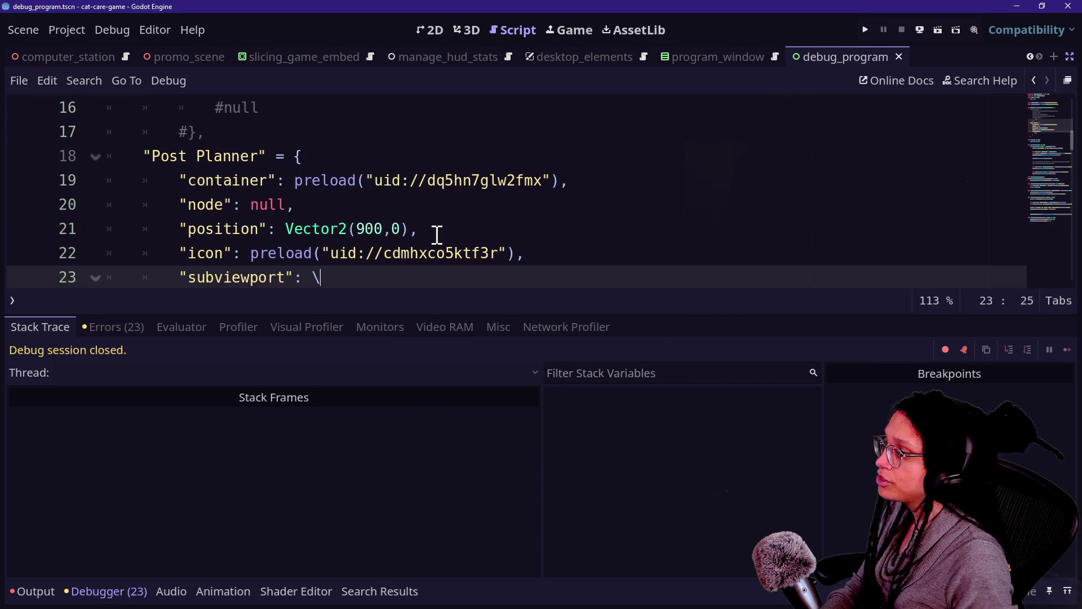
pyautogui.hotkey('alt', 'o')
pyautogui.hotkey('alt', 'o')
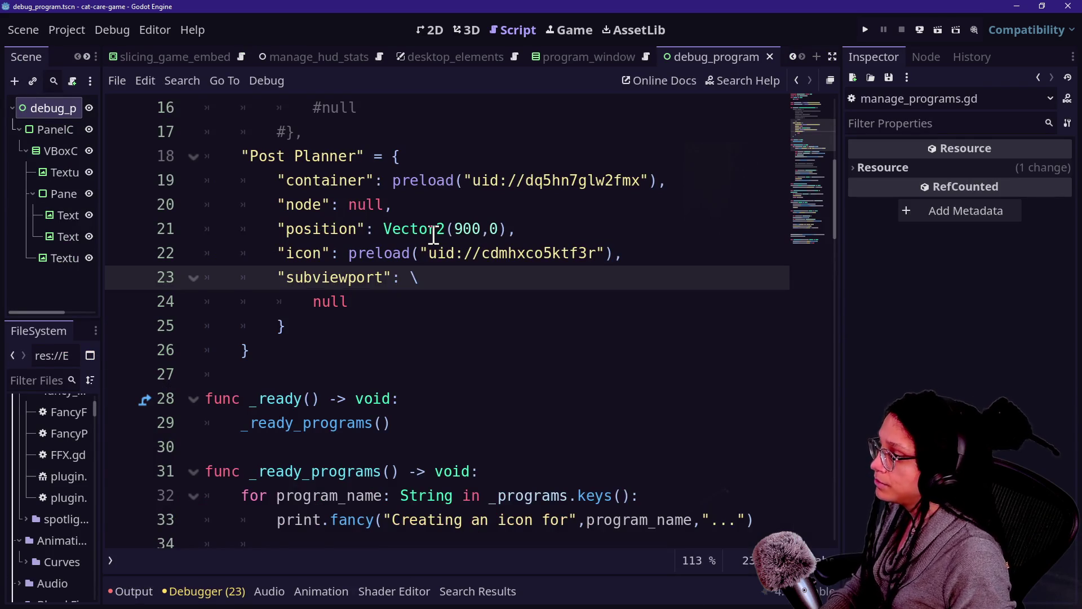
pyautogui.scroll(3, 434, 236)
pyautogui.scroll(-1, 434, 236)
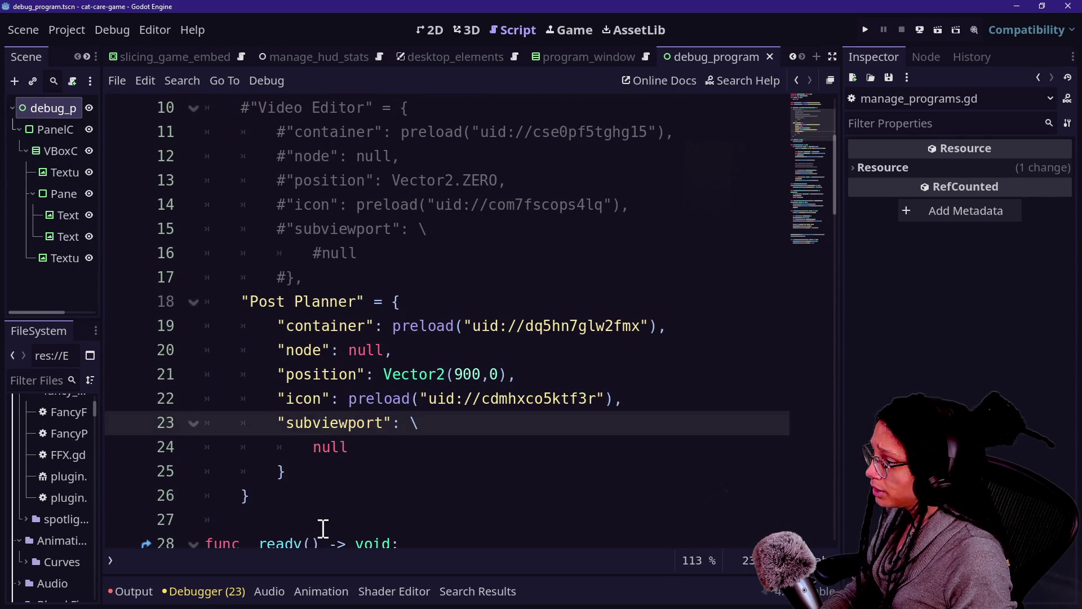
# Paste a duplicate of the Post Planner entry and fix its closing brace and comma.
pyautogui.moveTo(315, 496); pyautogui.dragTo(431, 274)
pyautogui.hotkey('ctrl', 'c')
pyautogui.click(423, 275)
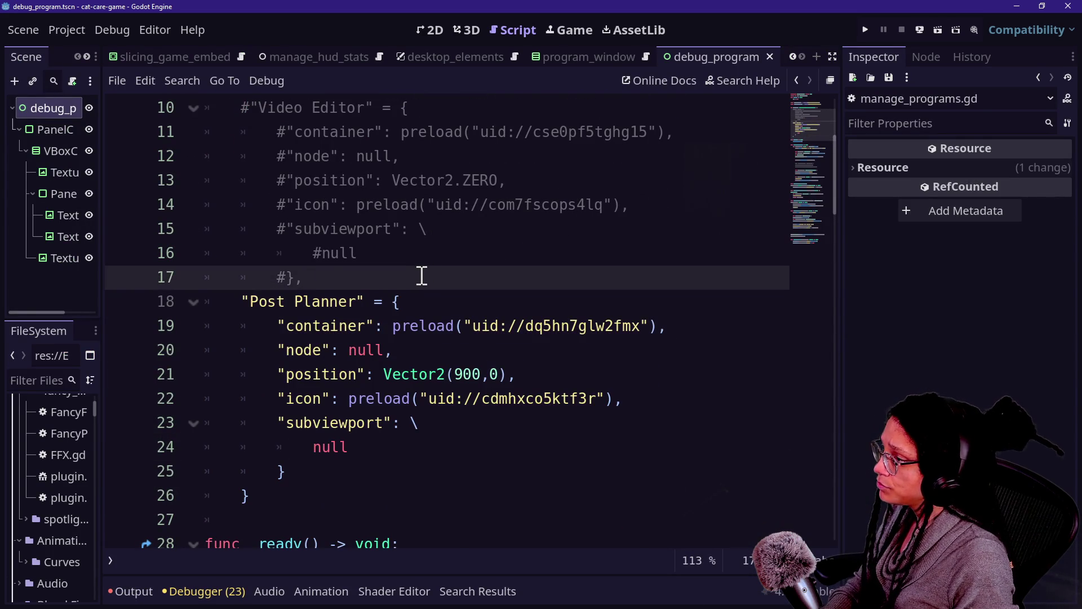
pyautogui.hotkey('ctrl', 'v')
pyautogui.click(348, 461)
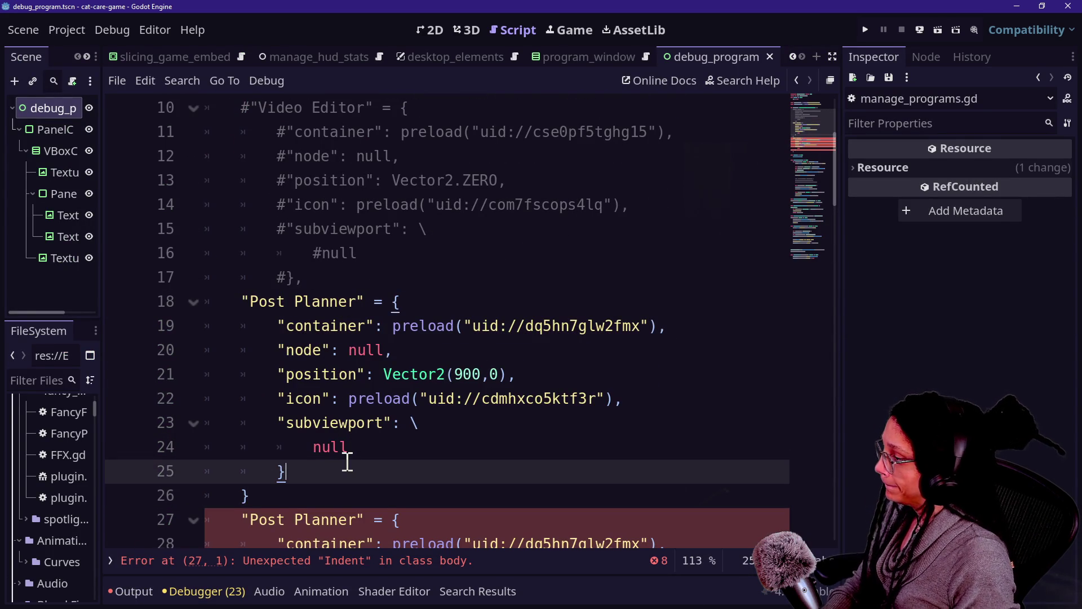
pyautogui.write(',')
pyautogui.scroll(-3, 348, 461)
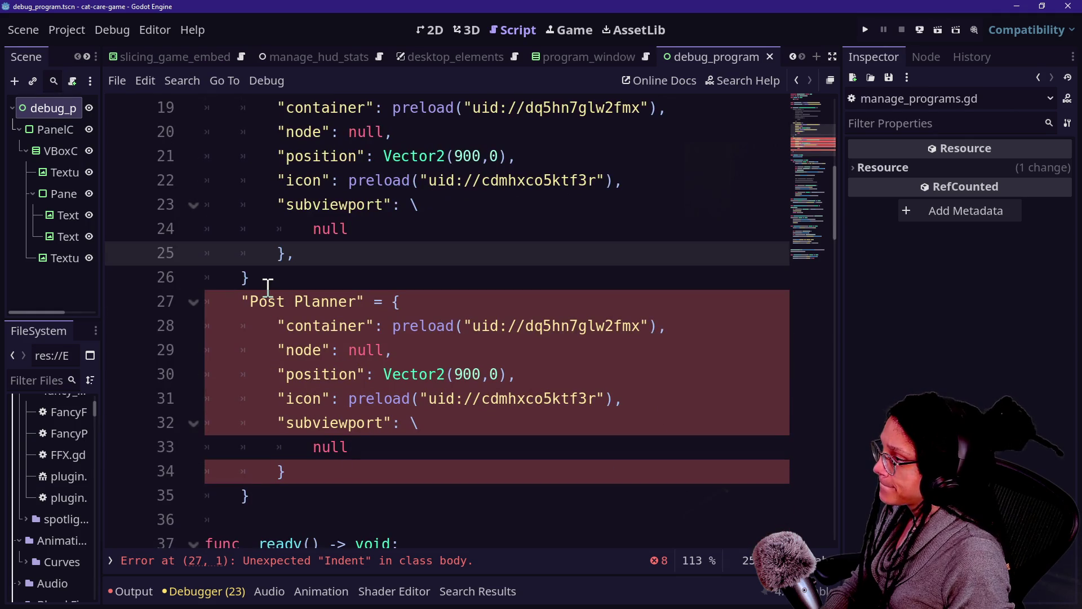
pyautogui.click(251, 301)
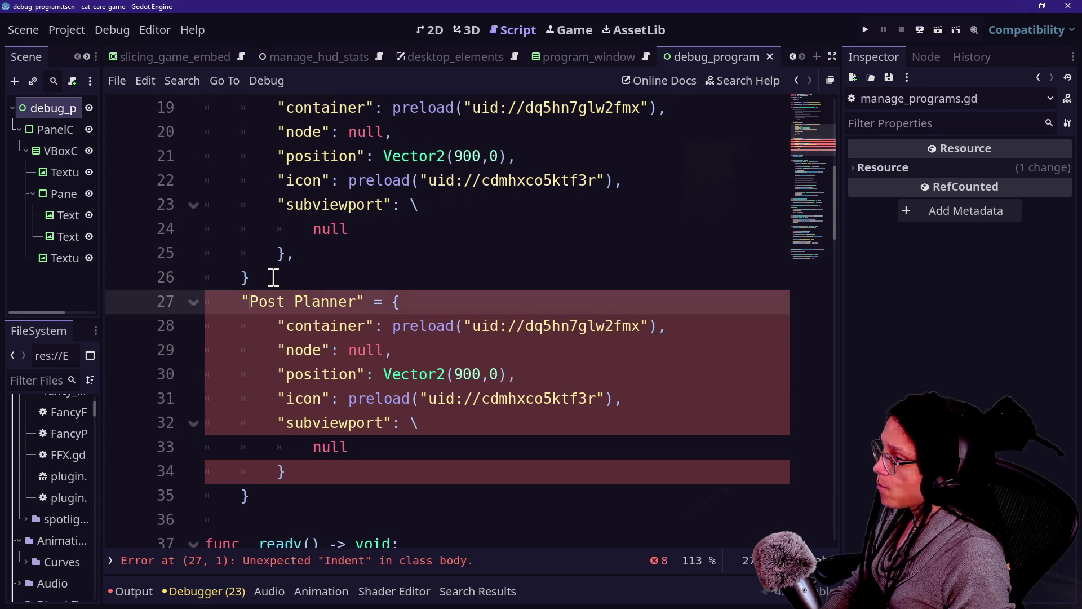
pyautogui.scroll(2, 273, 277)
pyautogui.scroll(-1, 273, 277)
pyautogui.click(300, 344)
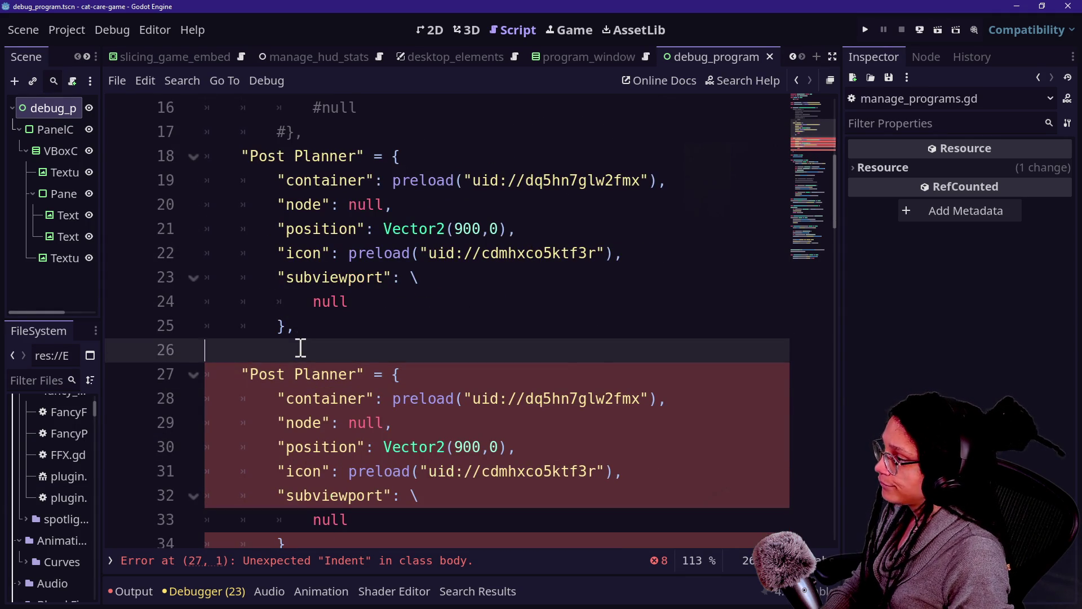
pyautogui.press('BackSpace')
pyautogui.press('BackSpace')
pyautogui.press('BackSpace')
pyautogui.write(',')
pyautogui.click(245, 274)
# Rename the duplicate entry's key to Debug_App.
pyautogui.moveTo(252, 350); pyautogui.dragTo(362, 351)
pyautogui.write('P')
pyautogui.press('BackSpace')
pyautogui.write('Debug_App"')
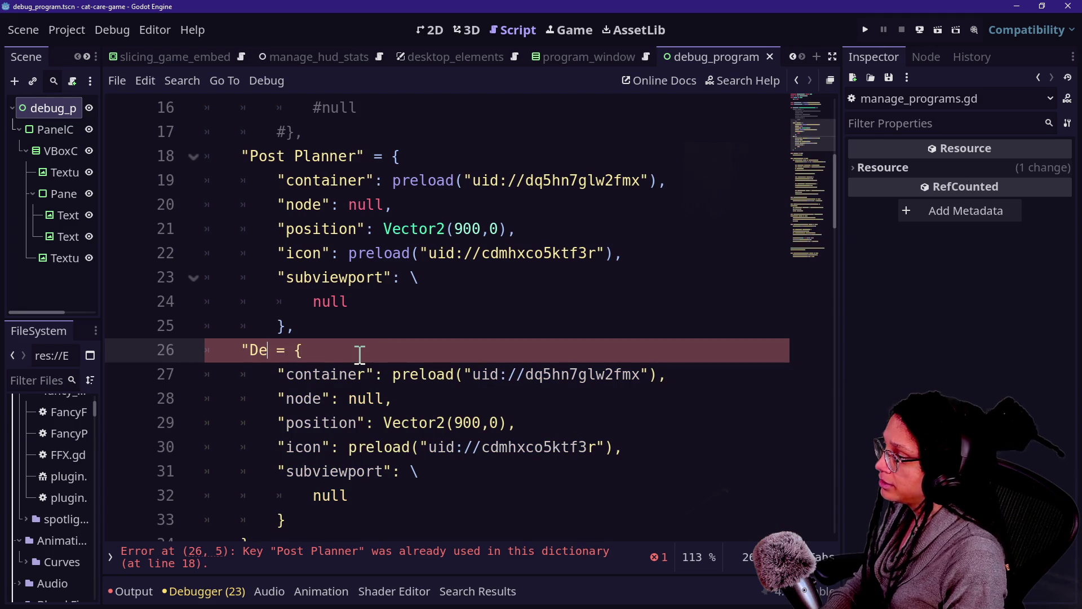
pyautogui.click(332, 298)
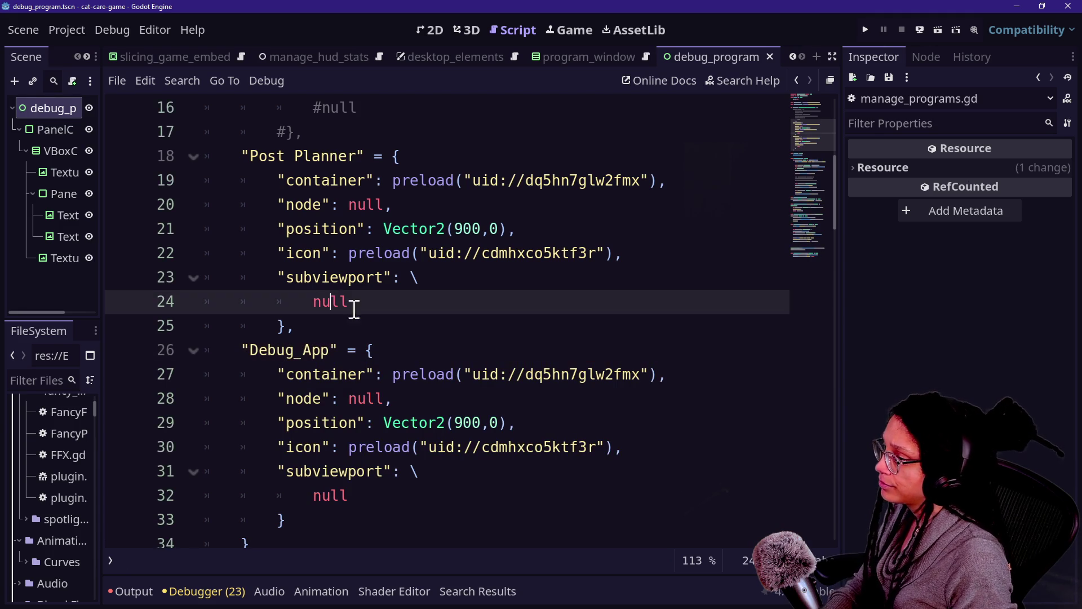
pyautogui.click(447, 374)
pyautogui.moveTo(372, 386); pyautogui.dragTo(463, 334)
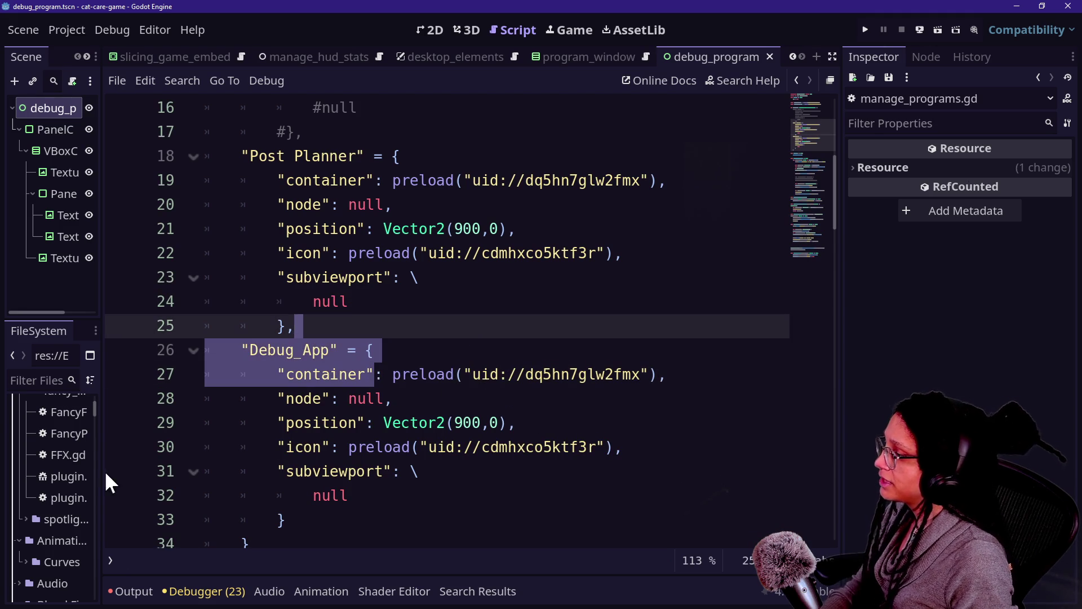
# Widen the file panel and filter FileSystem by 'contain' to inspect program_container.gd.
pyautogui.moveTo(102, 471); pyautogui.dragTo(260, 471)
pyautogui.click(83, 370)
pyautogui.write('c')
pyautogui.press('BackSpace')
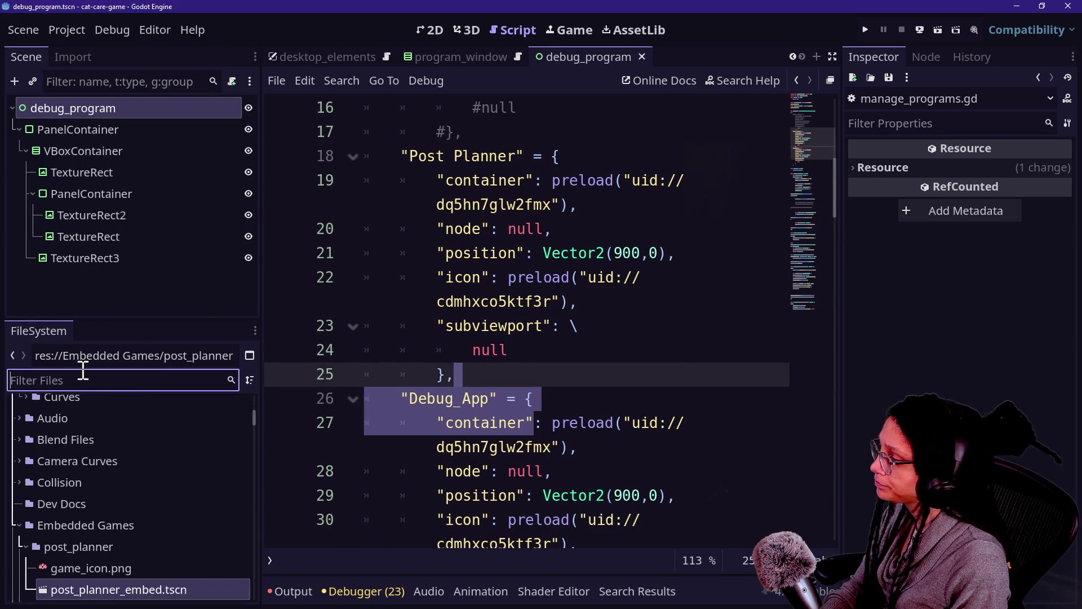
pyautogui.write('contain')
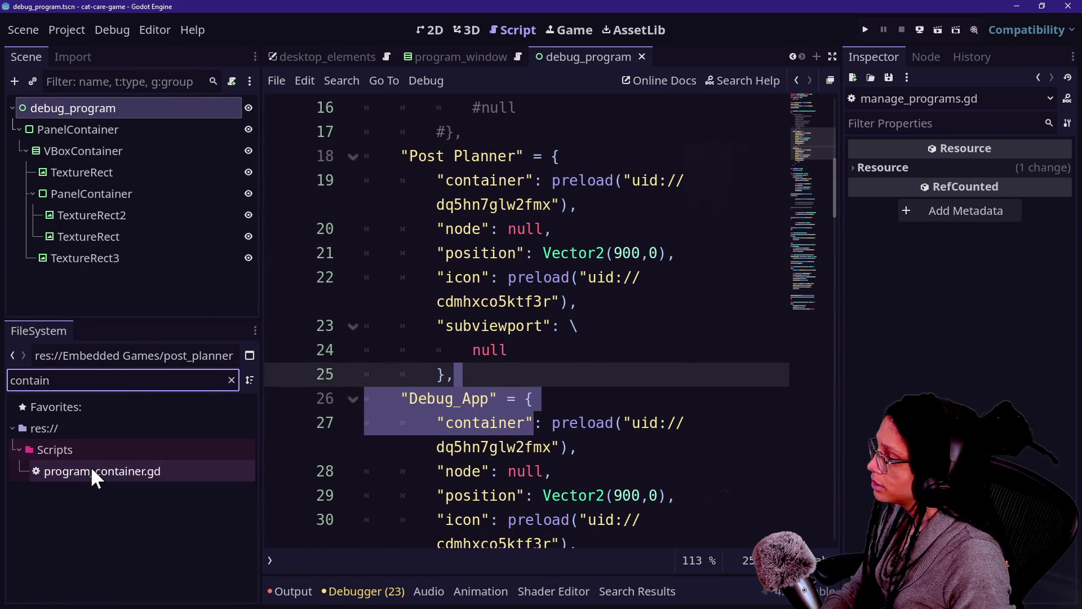
pyautogui.click(90, 468)
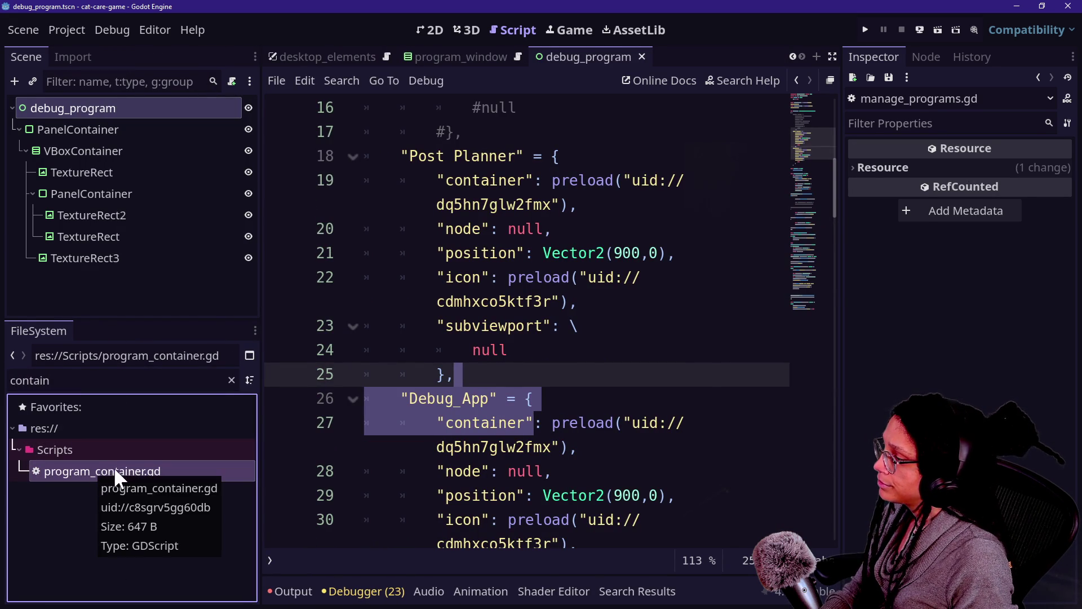
# Filter FileSystem by 'embed' and duplicate the post_planner folder as debug_app.
pyautogui.doubleClick(81, 386)
pyautogui.write('embed')
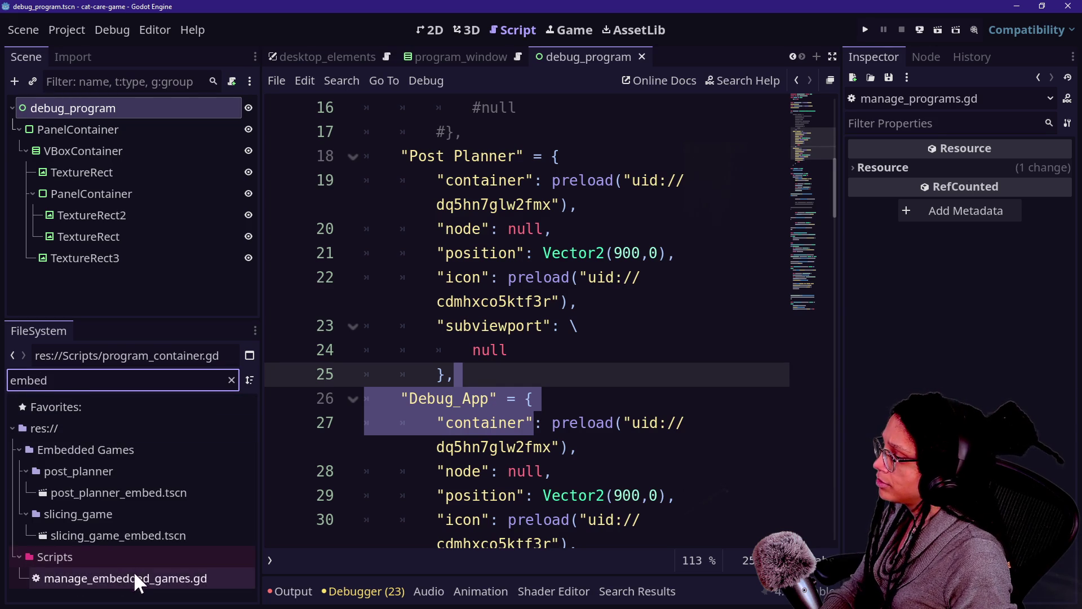
pyautogui.click(75, 495)
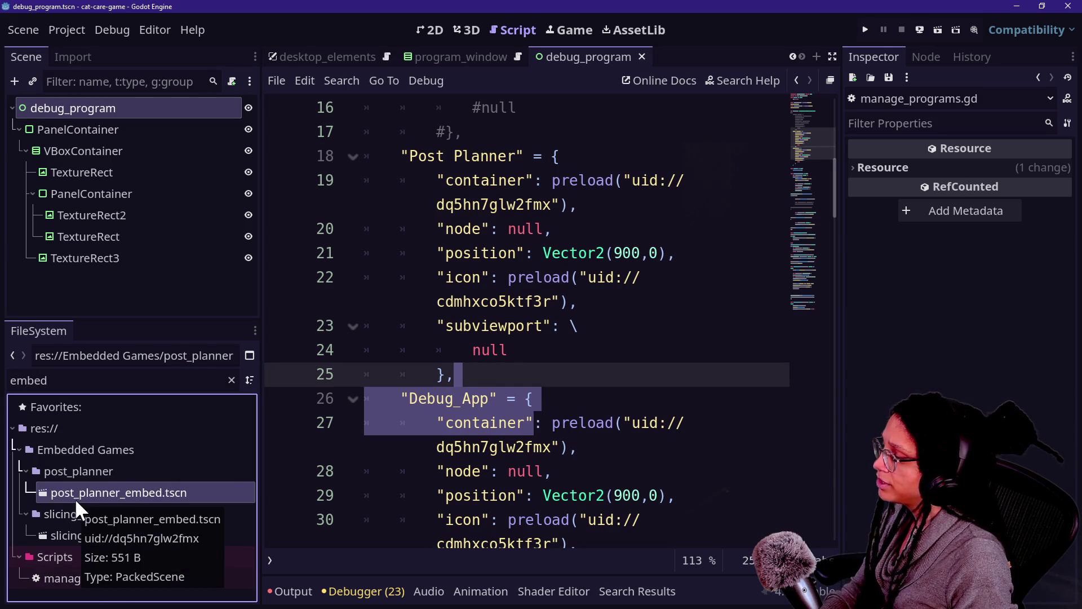
pyautogui.click(85, 474)
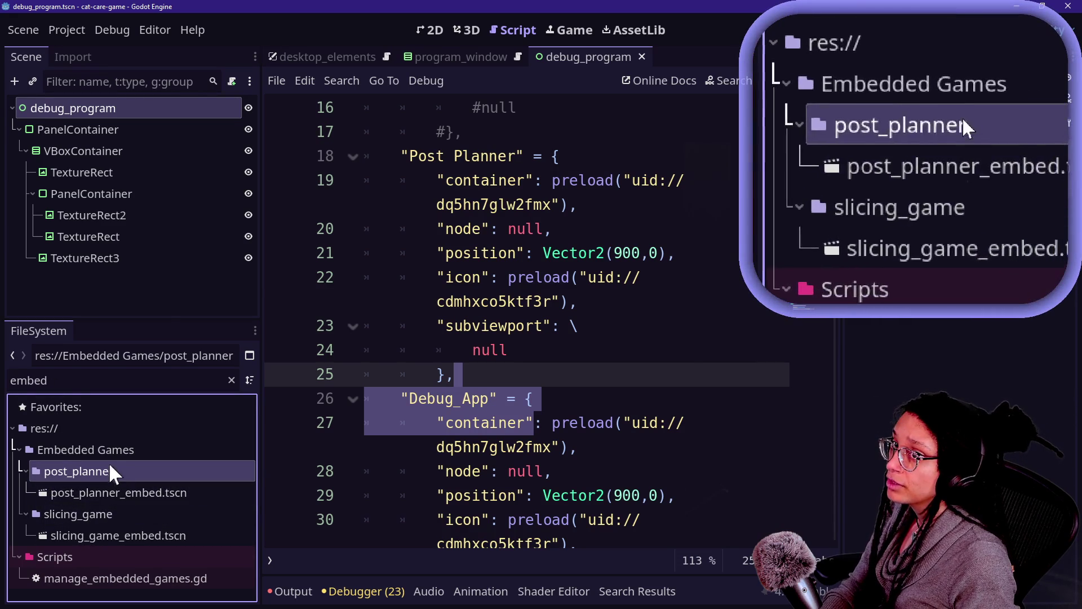
pyautogui.hotkey('ctrl', 'd')
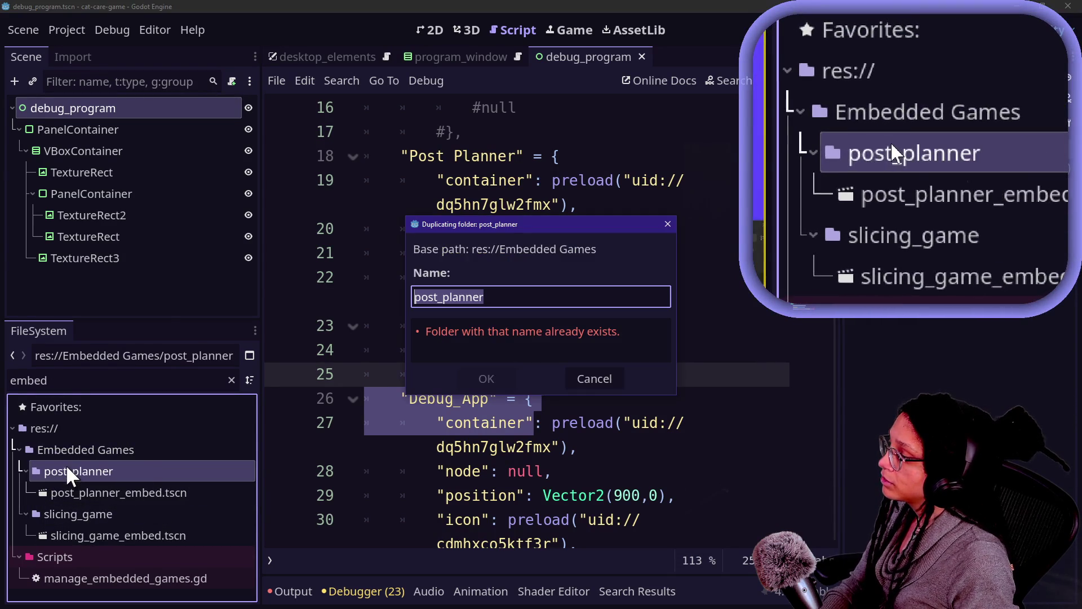
pyautogui.write('debug_app')
pyautogui.press('Return')
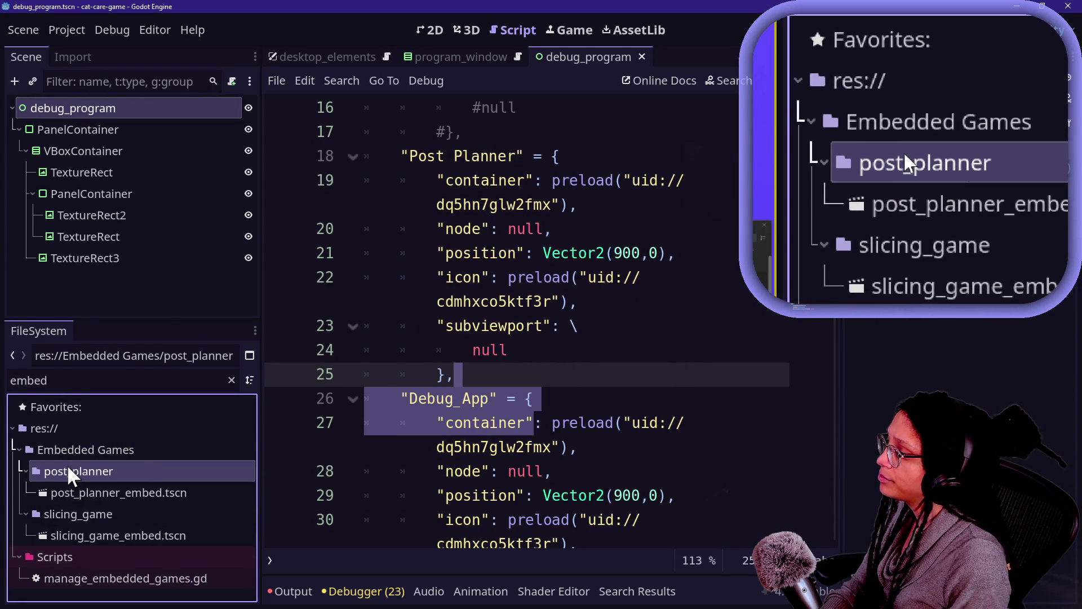
# Rename the copied scene in debug_app to debug_app_embed.tscn and open it.
pyautogui.click(60, 524)
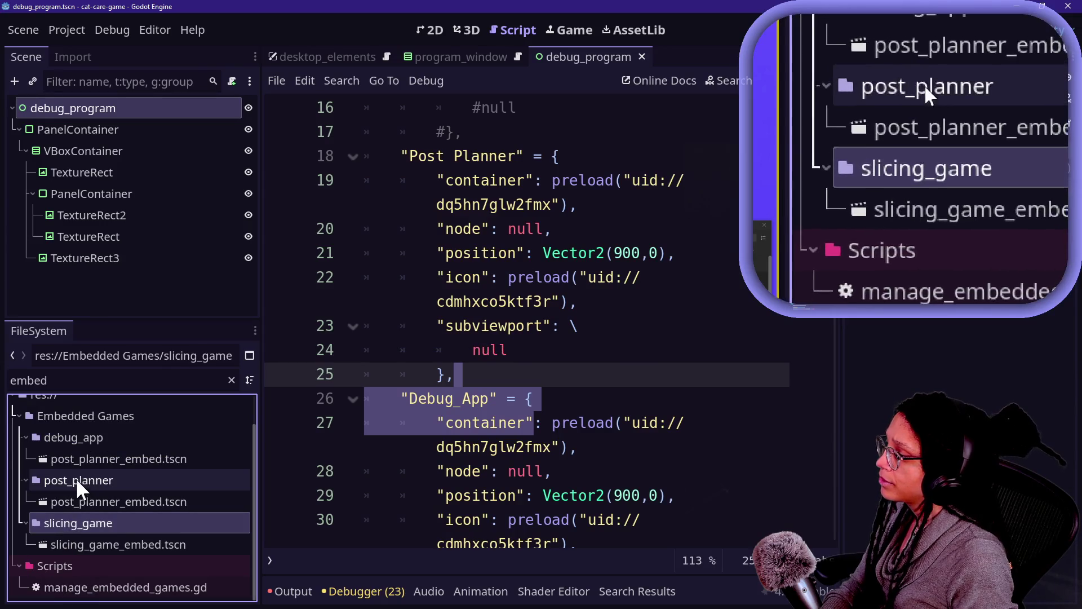
pyautogui.click(78, 453)
pyautogui.rightClick(84, 454)
pyautogui.click(96, 442)
pyautogui.press('Home')
pyautogui.press('Delete')
pyautogui.press('Delete')
pyautogui.press('Delete')
pyautogui.press('Delete')
pyautogui.press('Delete')
pyautogui.write('debug_app')
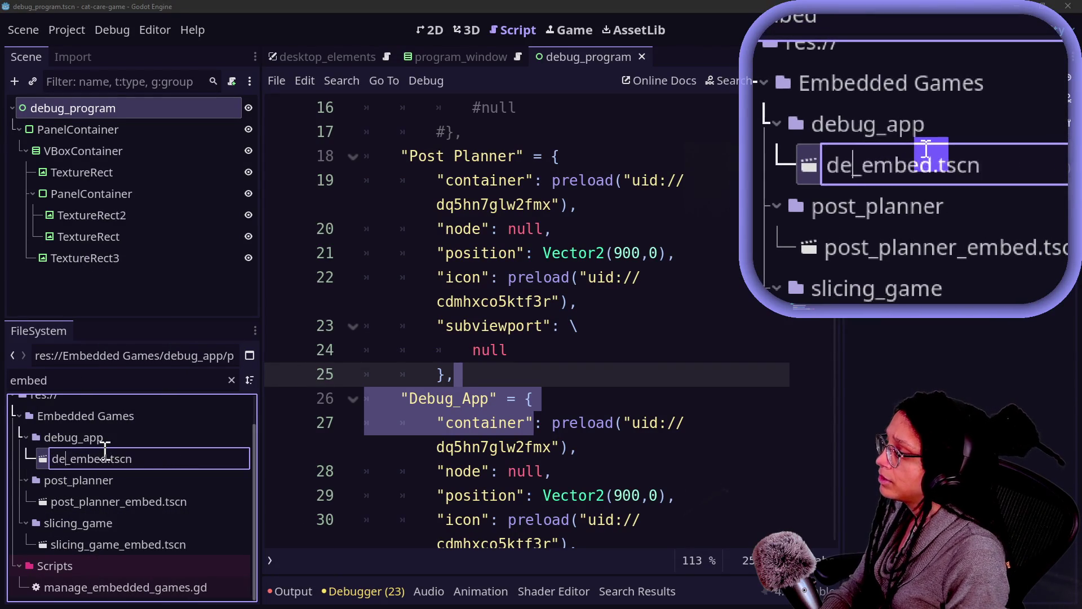
pyautogui.press('Return')
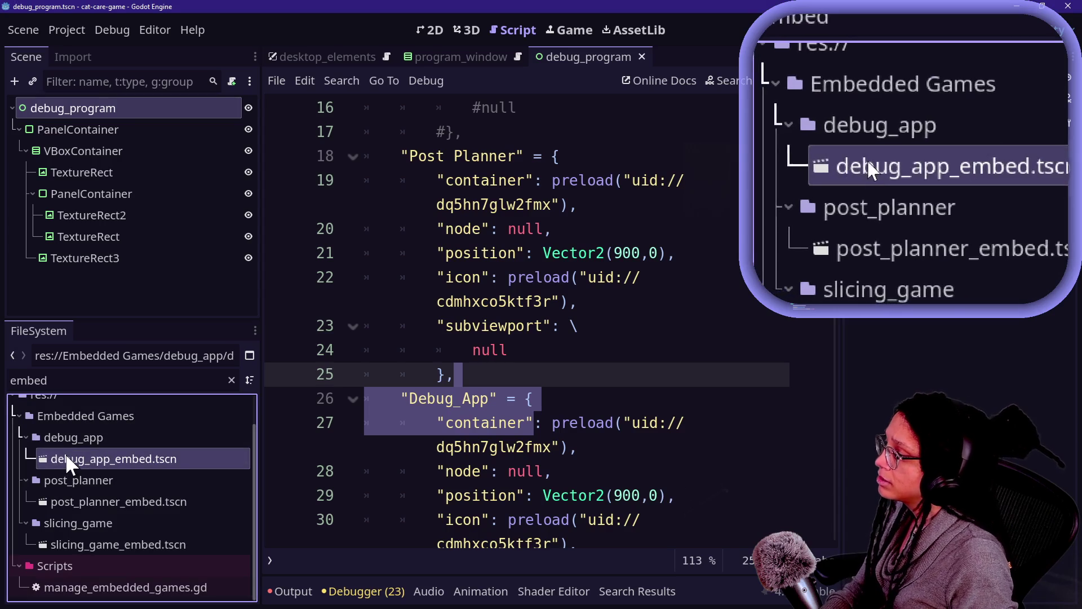
pyautogui.doubleClick(65, 453)
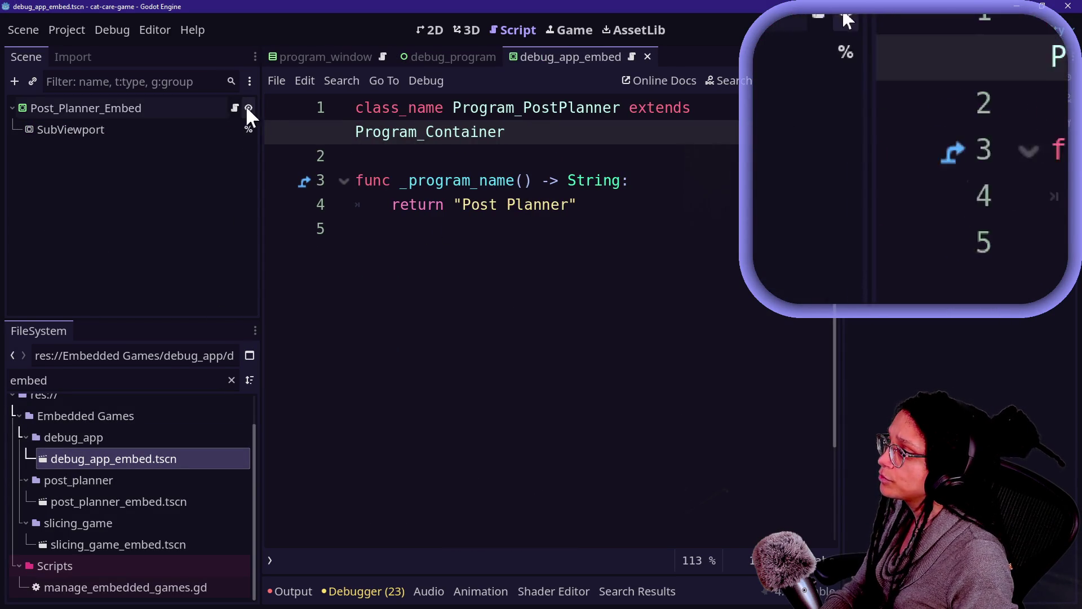
# Detach the Post Planner script from the embed scene's root node and attach a new one.
pyautogui.rightClick(209, 108)
pyautogui.click(516, 261)
pyautogui.hotkey('ctrl', 'a')
pyautogui.hotkey('ctrl', 'c')
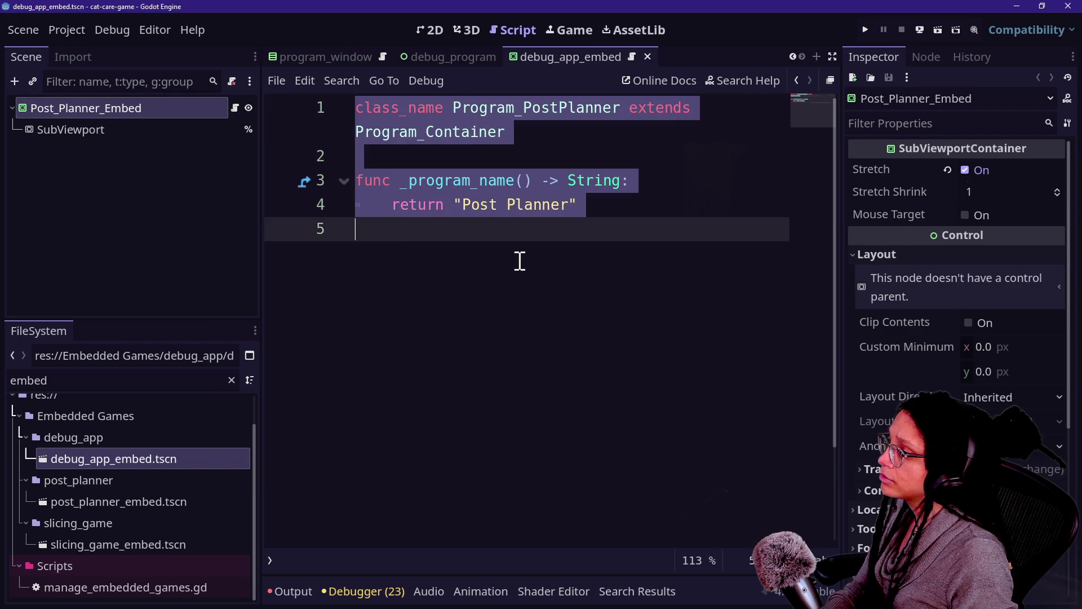
pyautogui.rightClick(149, 121)
pyautogui.rightClick(147, 111)
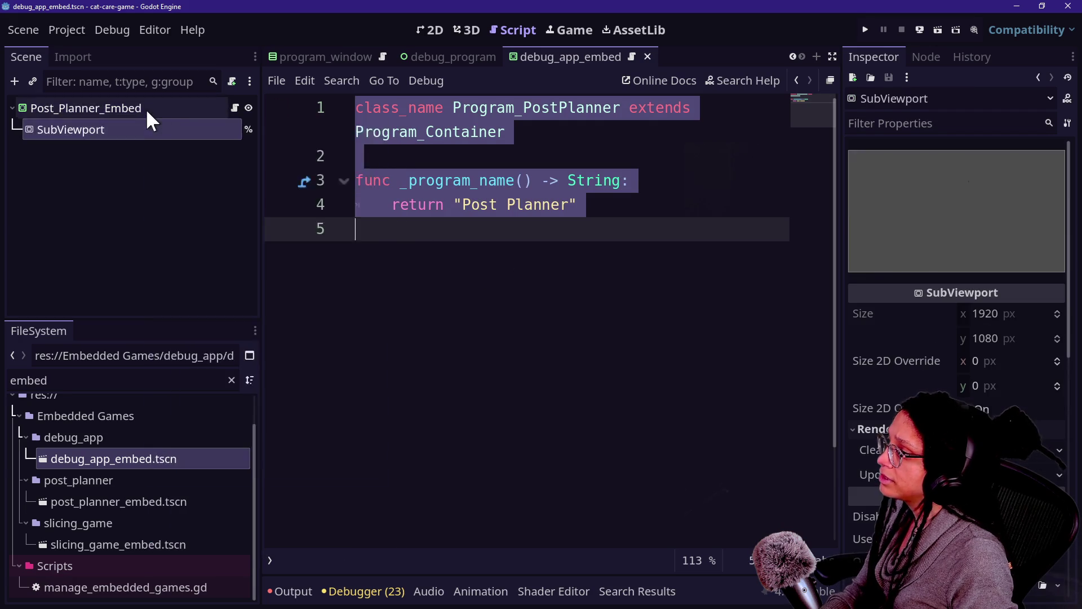
pyautogui.rightClick(147, 111)
pyautogui.click(248, 305)
pyautogui.rightClick(159, 112)
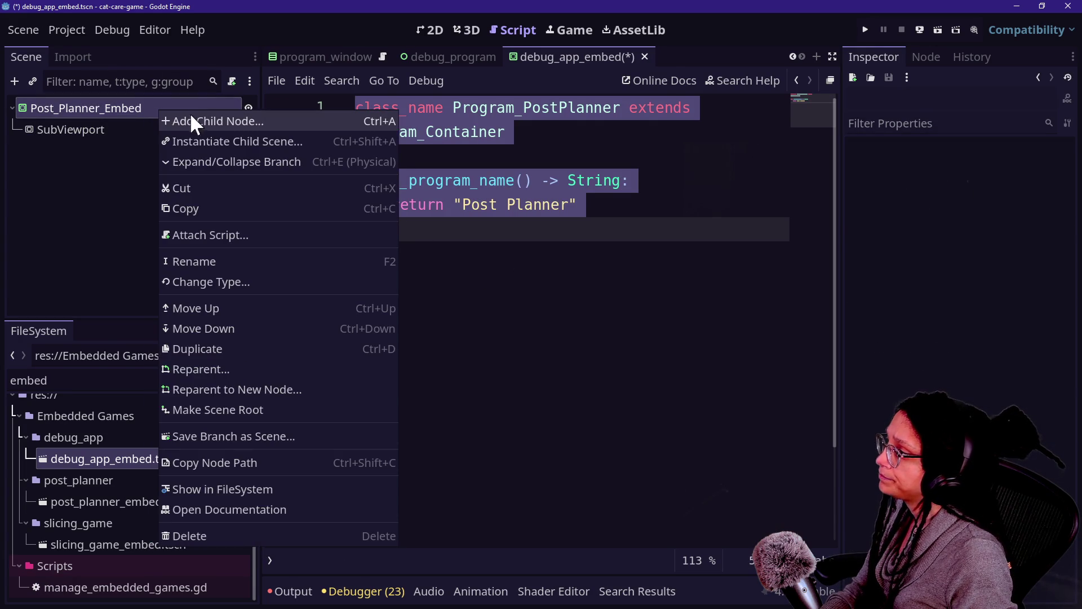
pyautogui.click(212, 235)
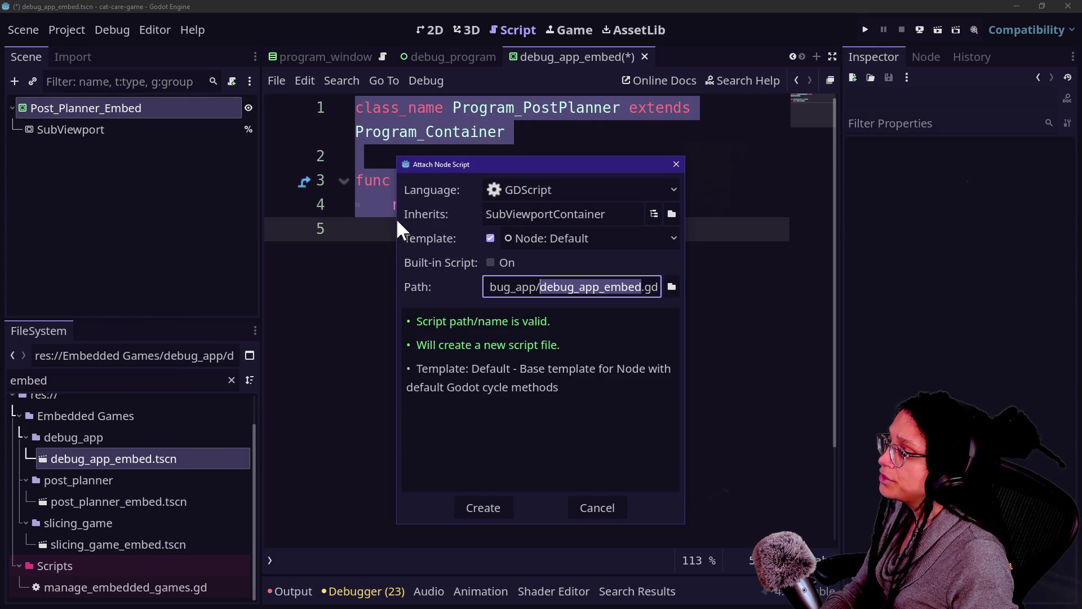
# Create the new debug_app_embed.gd script under res://Scripts/.
pyautogui.click(536, 289)
pyautogui.press('BackSpace')
pyautogui.press('BackSpace')
pyautogui.press('BackSpace')
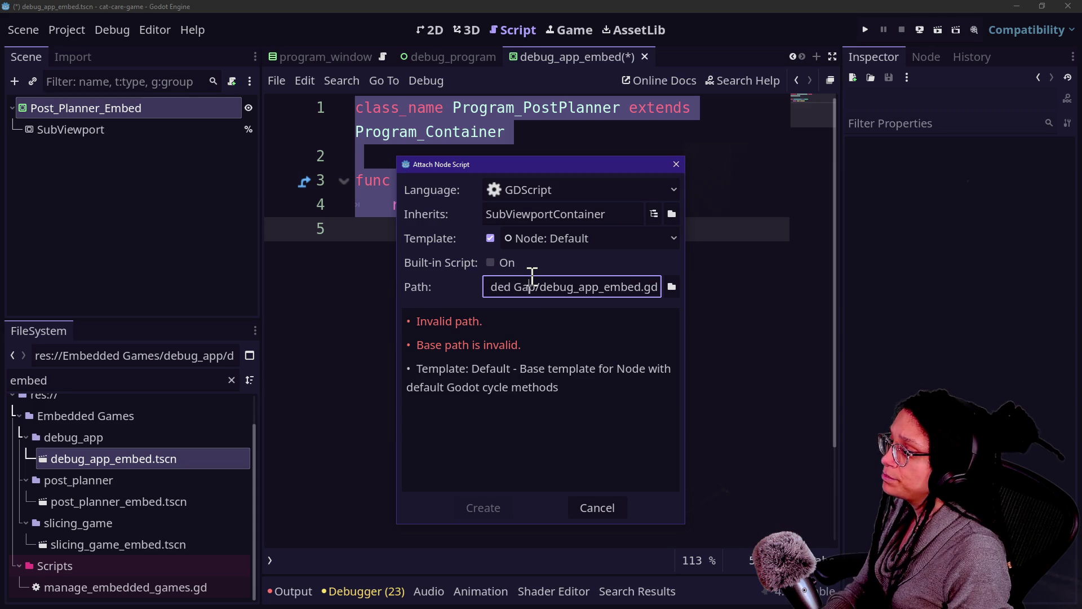
pyautogui.press('BackSpace')
pyautogui.press('BackSpace')
pyautogui.press('BackSpace')
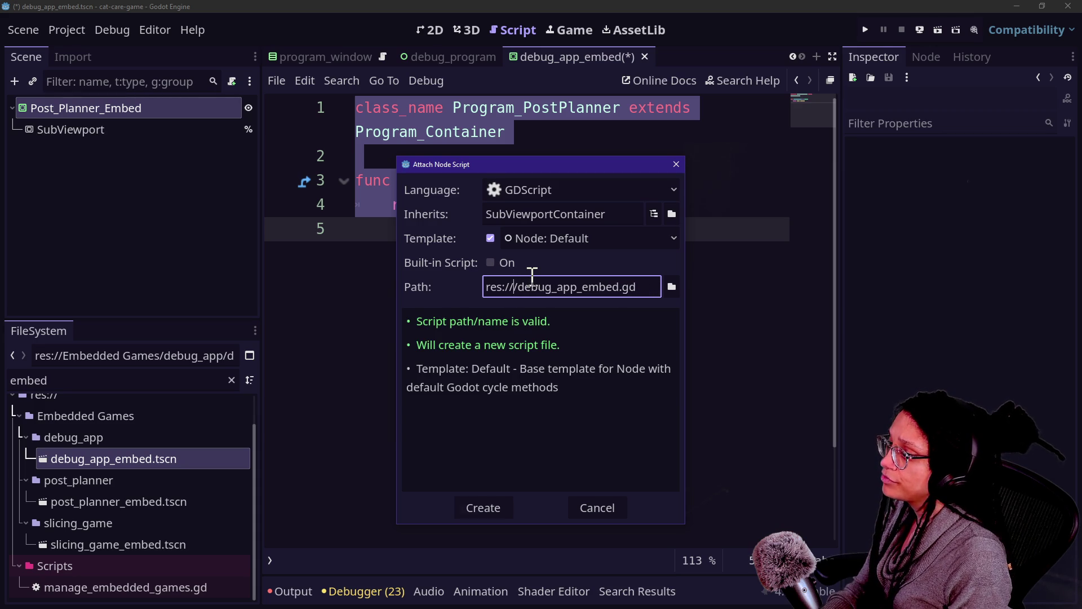
pyautogui.write('Scripts/')
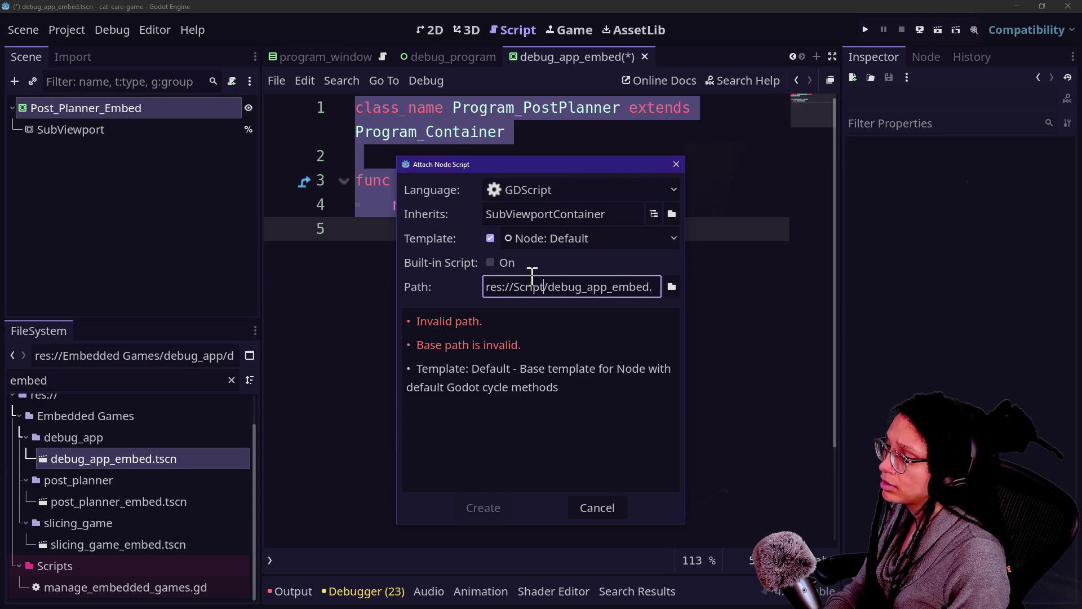
pyautogui.press('Return')
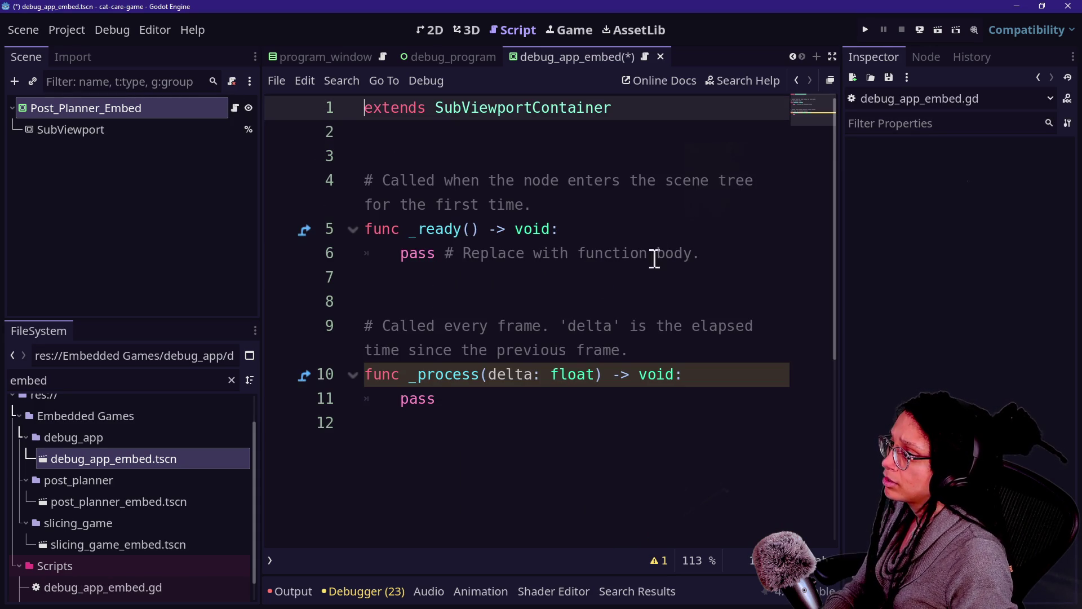
# Paste the post planner code, rename the class to Program_DebugApp, return "Debug App", and save.
pyautogui.hotkey('ctrl', 'a')
pyautogui.hotkey('ctrl', 'v')
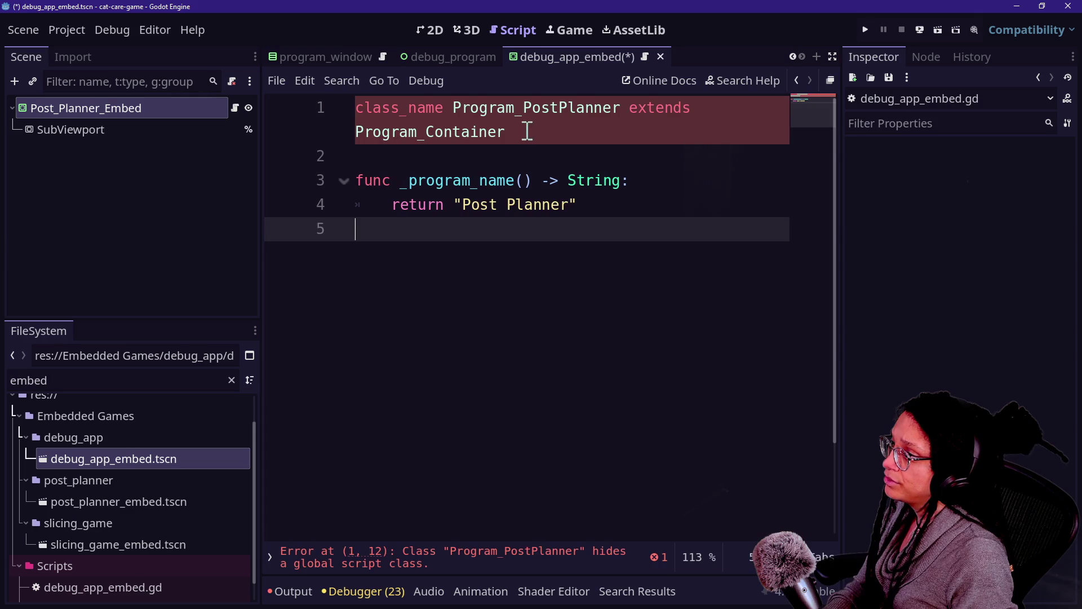
pyautogui.moveTo(523, 108); pyautogui.dragTo(621, 108)
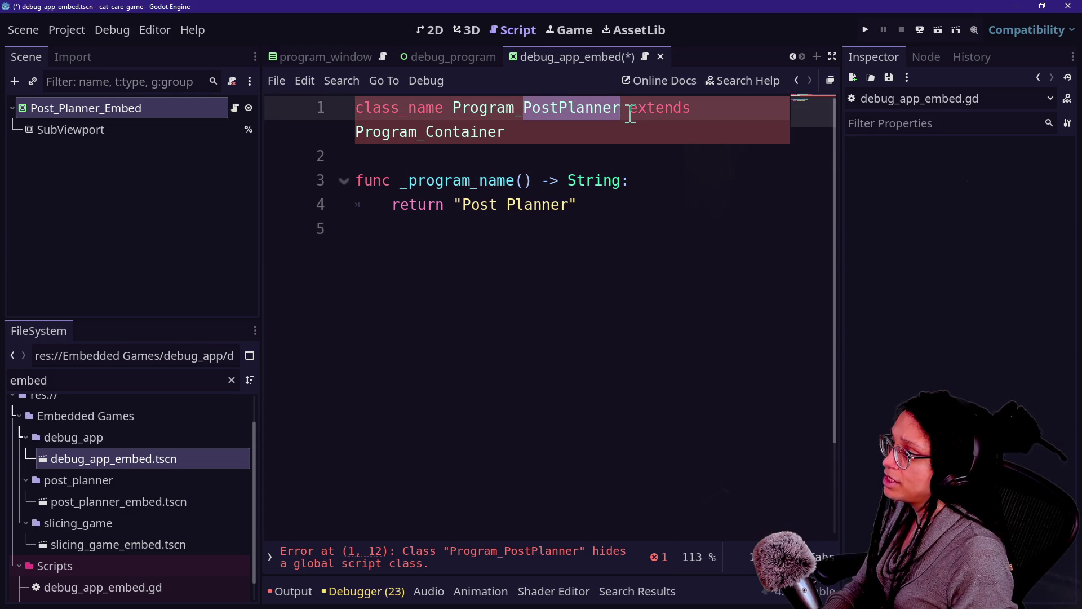
pyautogui.write('DebugApp')
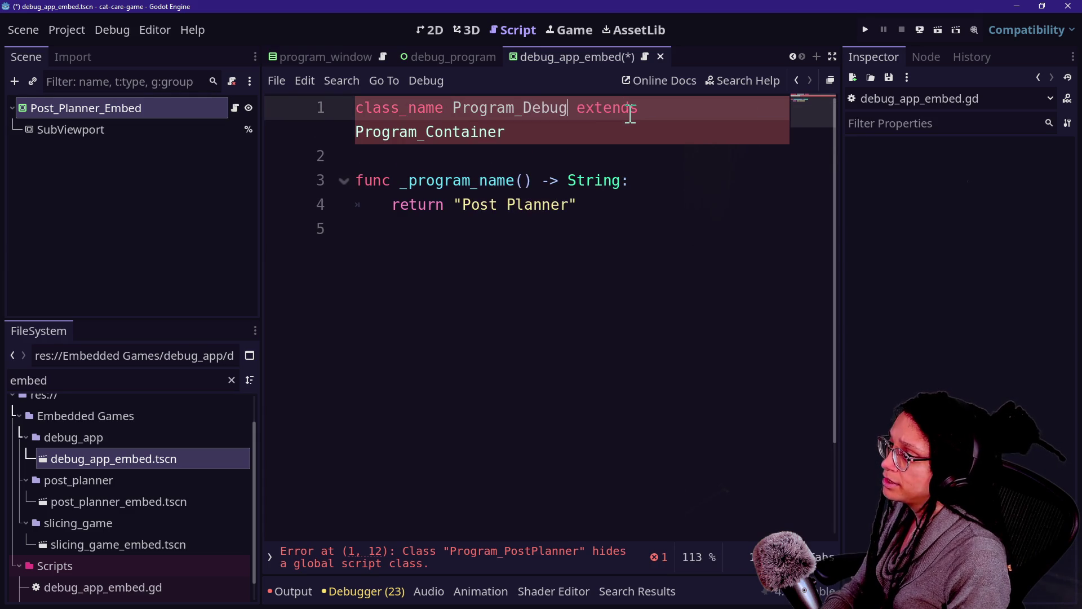
pyautogui.click(460, 209)
pyautogui.moveTo(460, 210); pyautogui.dragTo(575, 212)
pyautogui.write('Debug App')
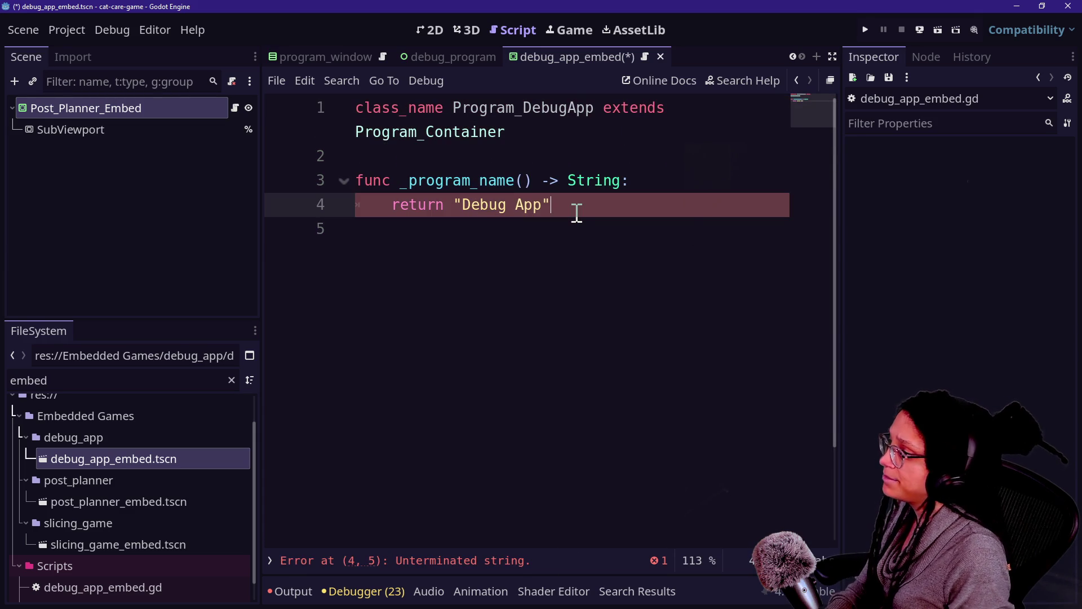
pyautogui.hotkey('ctrl', 's')
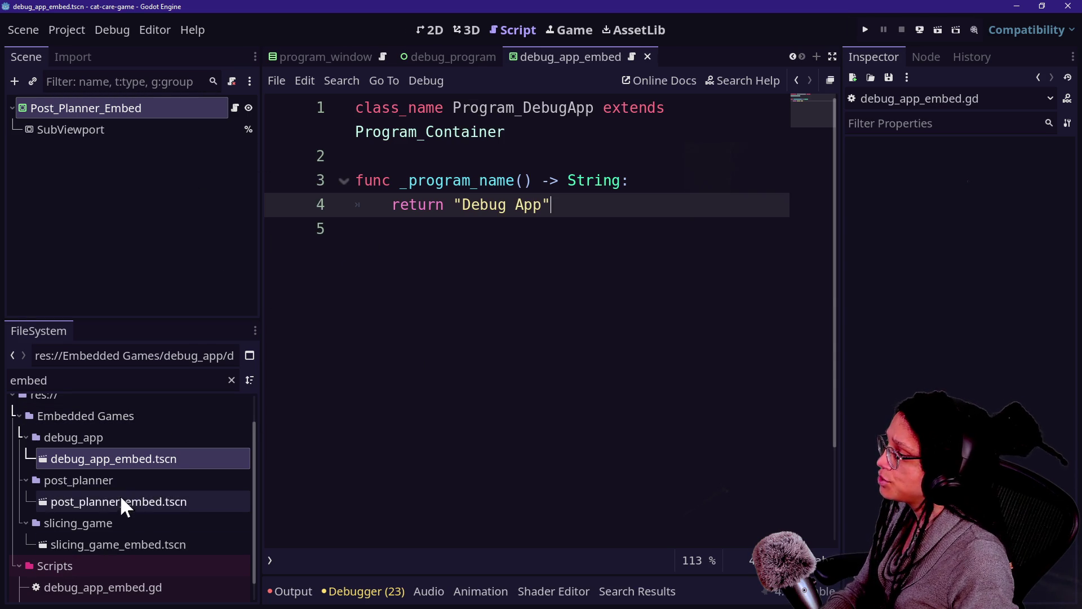
pyautogui.click(395, 469)
pyautogui.hotkey('alt', 'shift', 'o')
# Open manage_programs.gd and copy the UID of debug_app_embed.tscn.
pyautogui.write('programs')
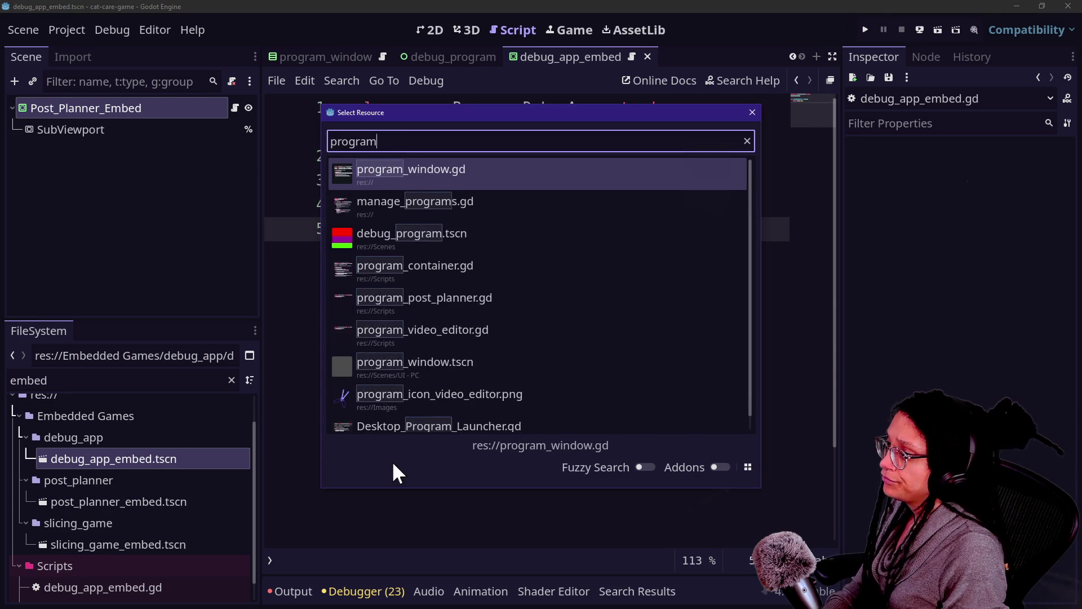
pyautogui.press('Return')
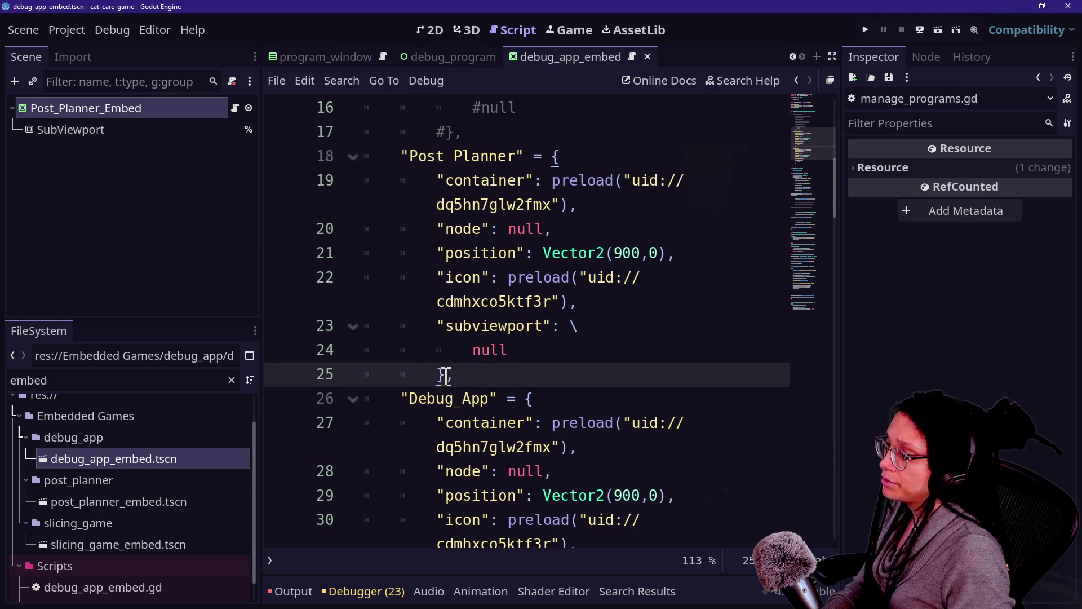
pyautogui.scroll(-2, 445, 375)
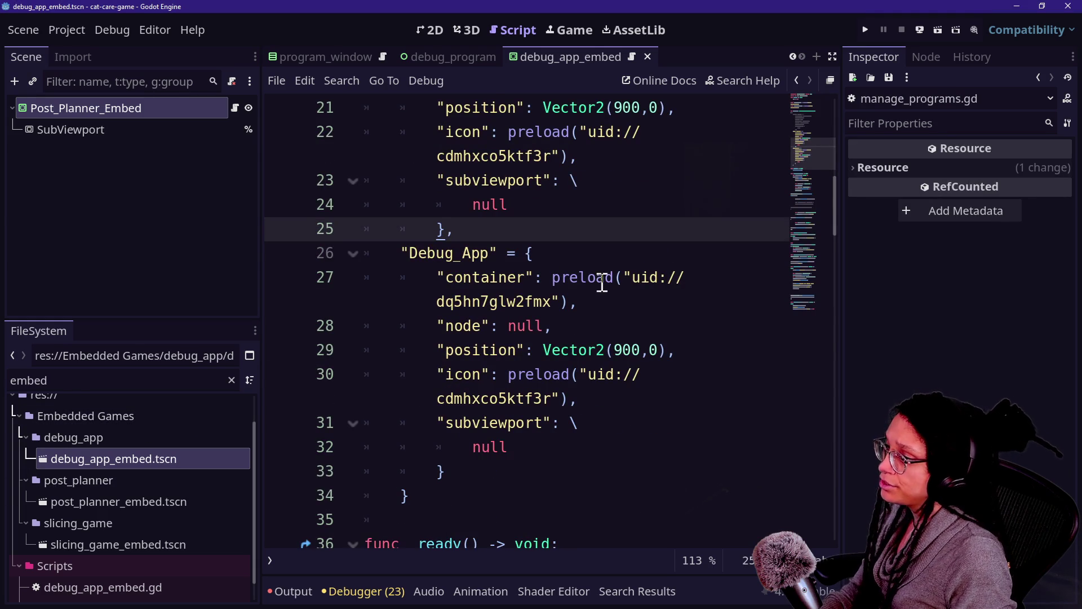
pyautogui.rightClick(148, 467)
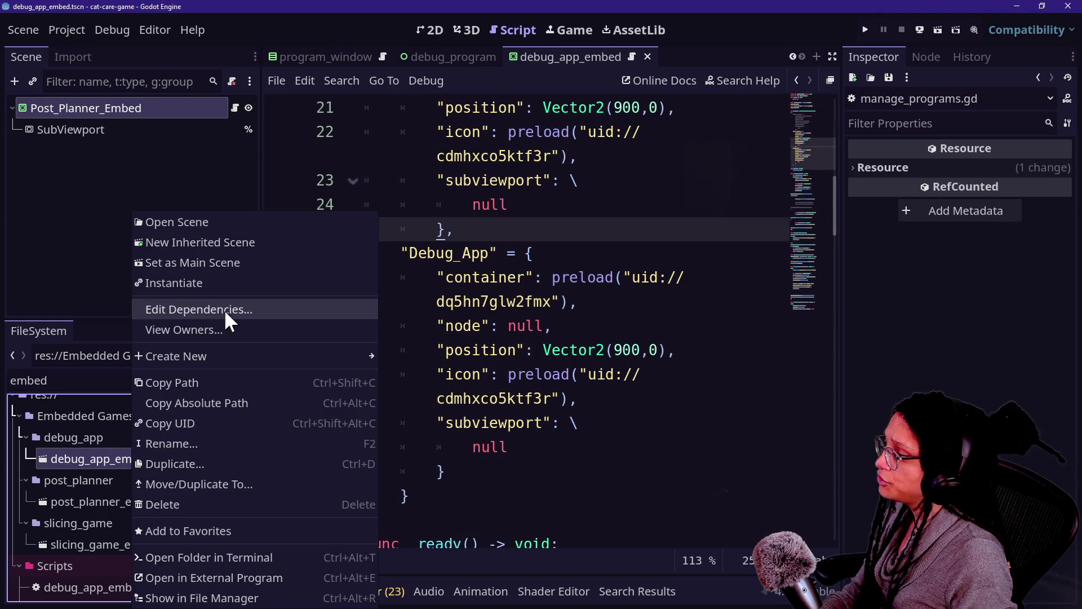
pyautogui.press('Escape')
# Replace the Debug_App container preload UID with the embed scene's UID and save.
pyautogui.moveTo(625, 277); pyautogui.dragTo(552, 303)
pyautogui.write('uid://dpbcxf2s2hf82')
pyautogui.click(653, 252)
pyautogui.hotkey('ctrl', 's')
# Change the Debug_App position from Vector2(900,0) to Vector2(300,0).
pyautogui.moveTo(523, 396)
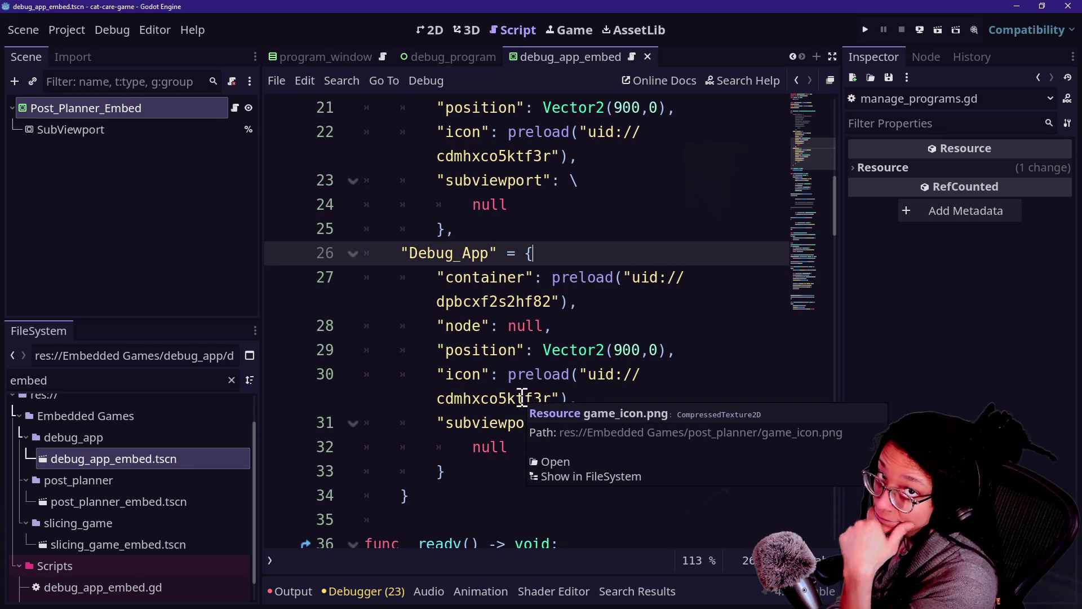
pyautogui.click(532, 385)
pyautogui.click(570, 468)
pyautogui.click(623, 370)
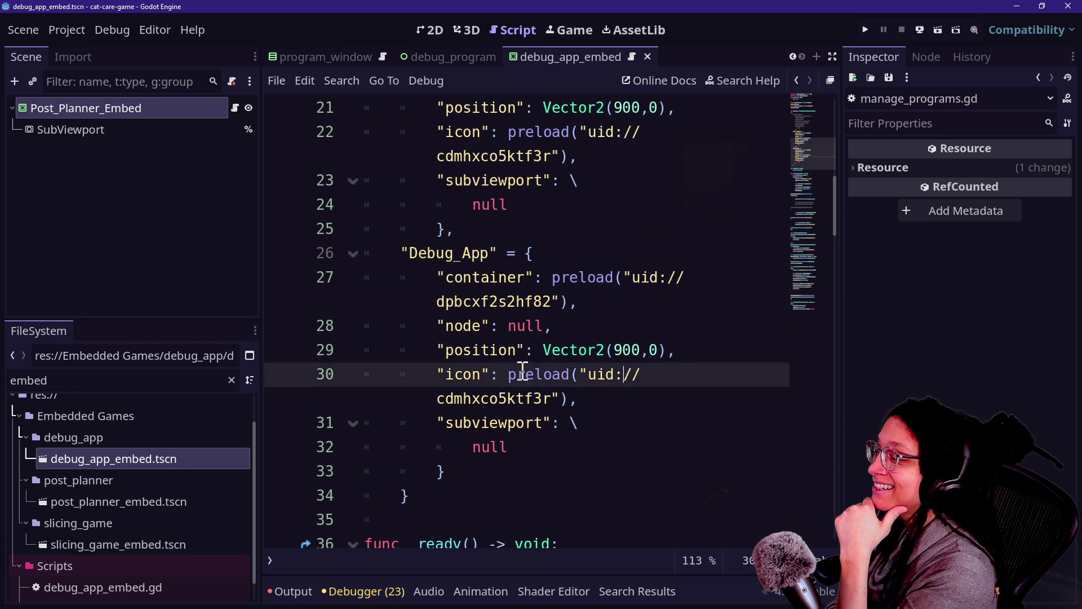
pyautogui.moveTo(517, 374); pyautogui.dragTo(648, 372)
pyautogui.click(644, 352)
pyautogui.press('BackSpace')
pyautogui.press('BackSpace')
pyautogui.press('BackSpace')
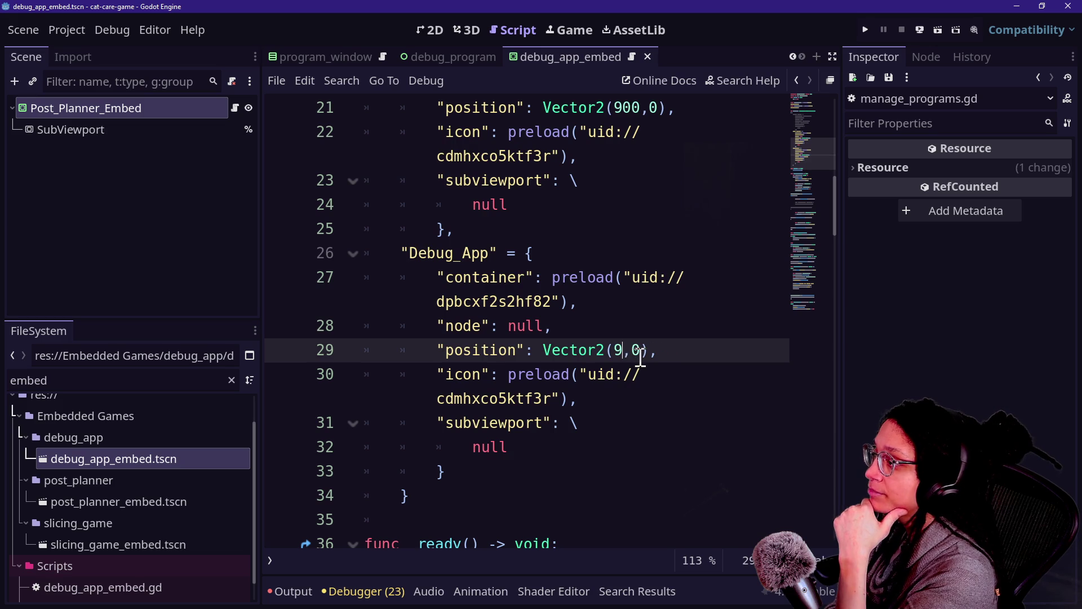
pyautogui.scroll(5, 642, 359)
pyautogui.scroll(-4, 641, 359)
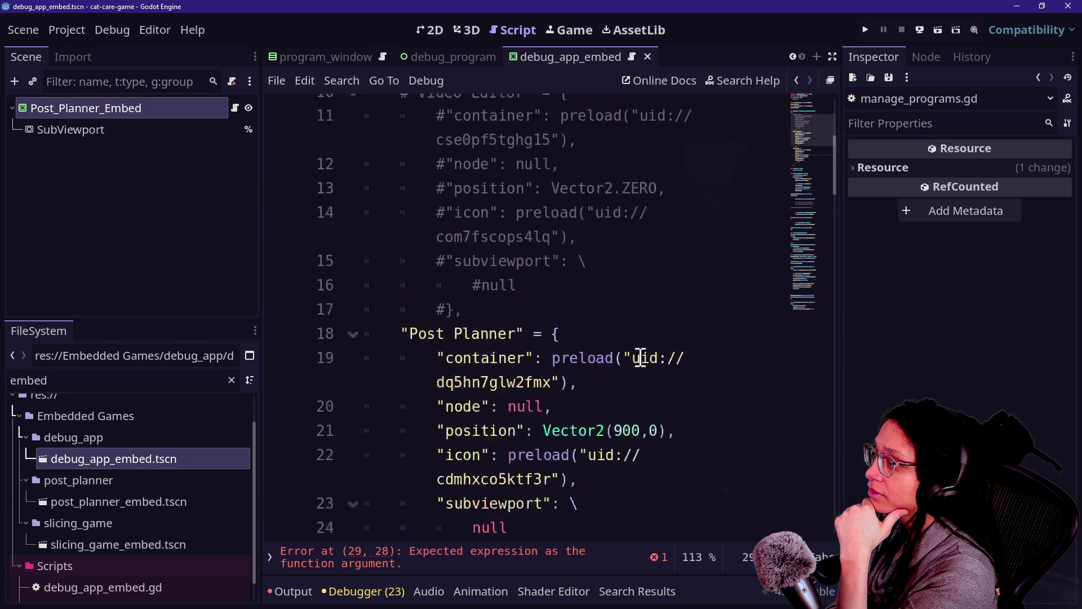
pyautogui.write('300,0),')
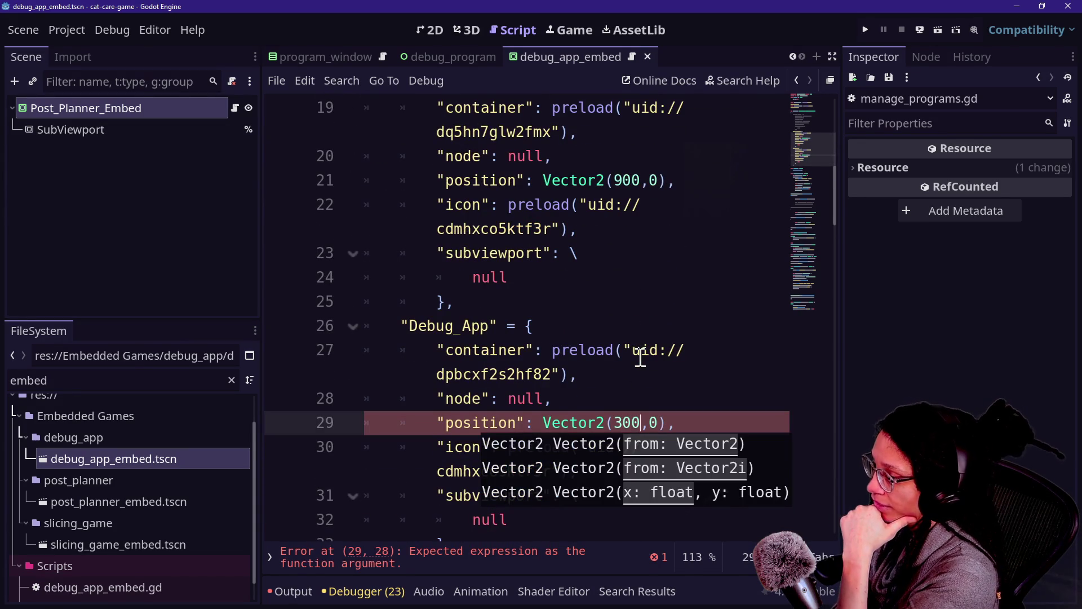
pyautogui.click(642, 358)
# Set the Debug_App icon UID to com7fscops4lq, save, and run the game.
pyautogui.scroll(-1, 672, 469)
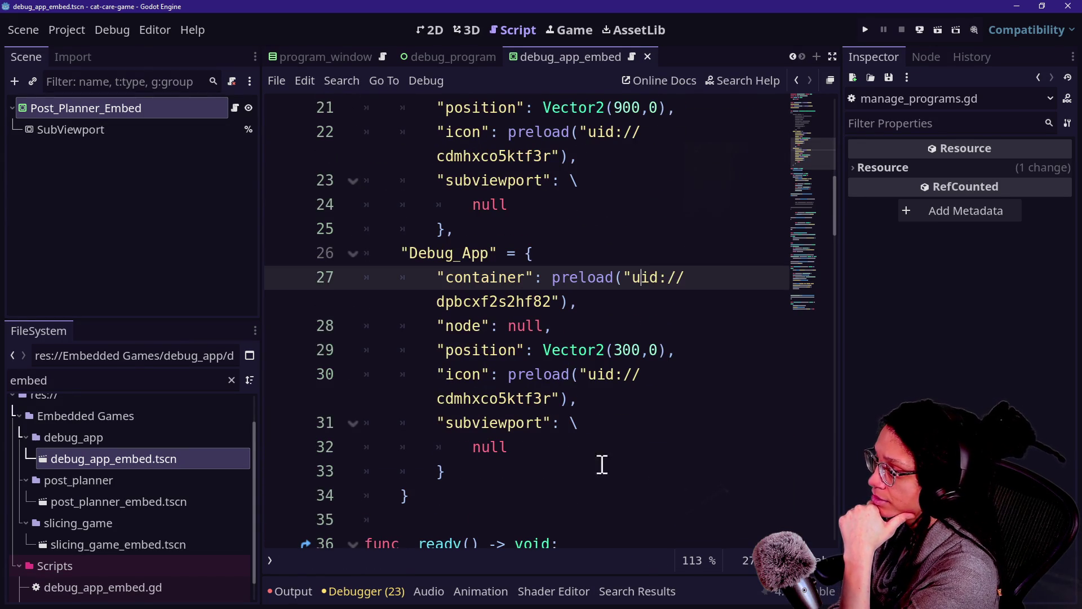
pyautogui.click(589, 392)
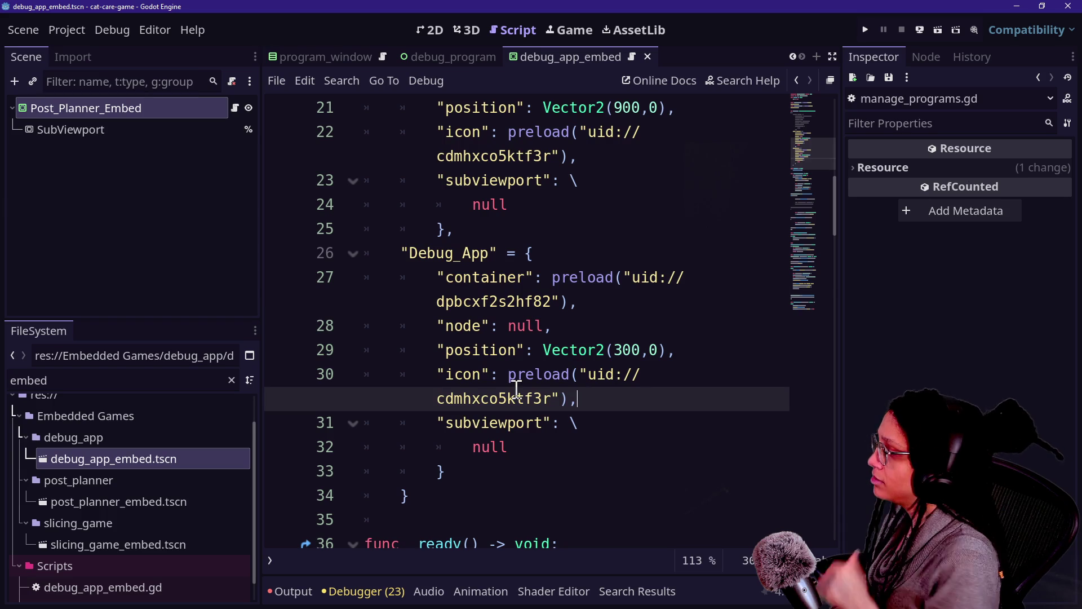
pyautogui.scroll(-1, 90, 581)
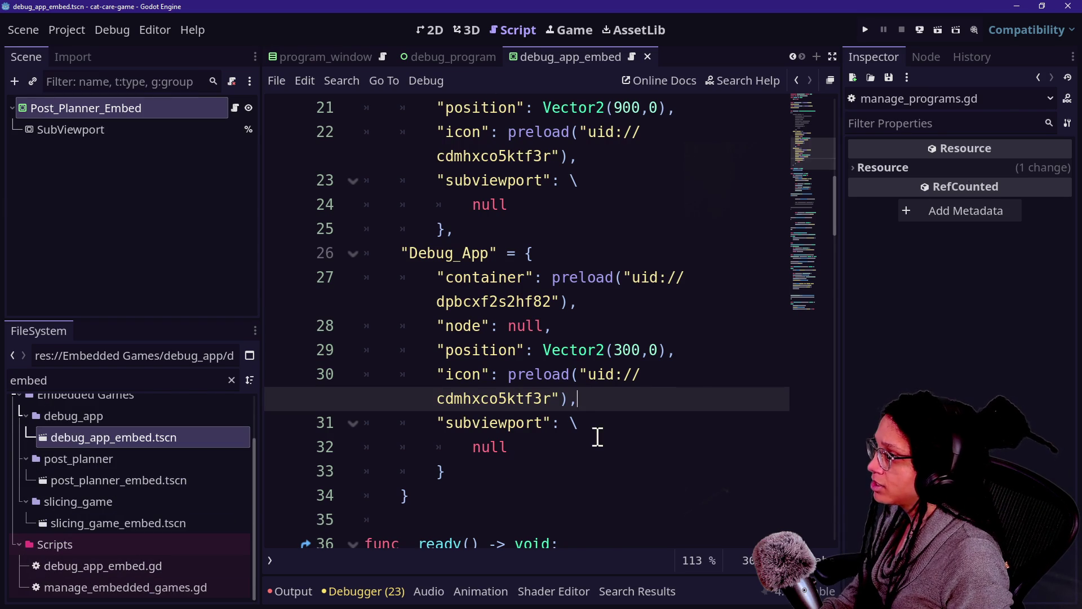
pyautogui.scroll(5, 597, 437)
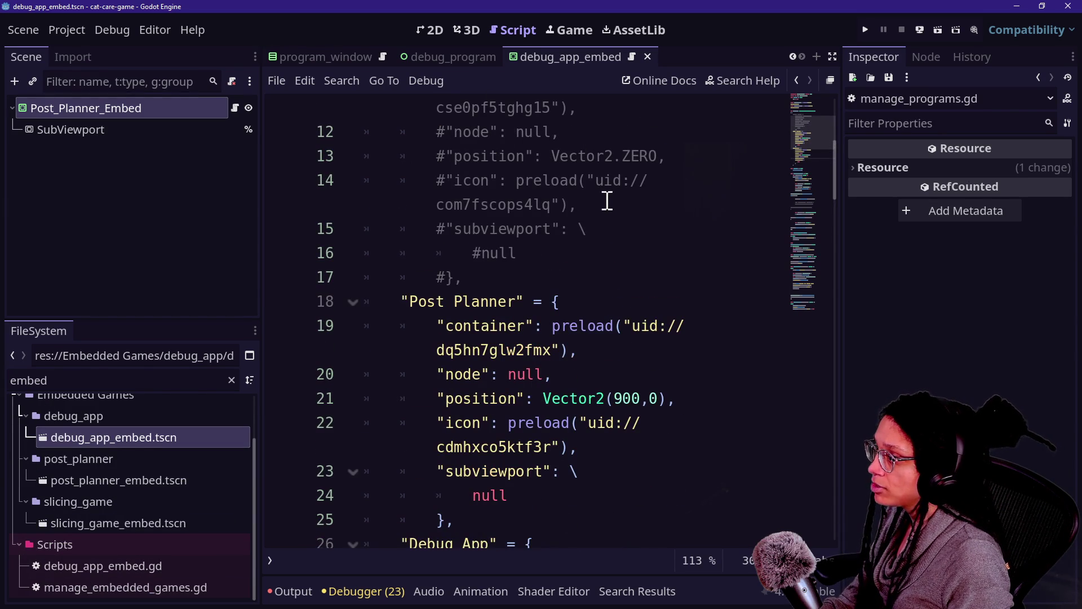
pyautogui.moveTo(596, 180); pyautogui.dragTo(564, 205)
pyautogui.hotkey('ctrl', 'c')
pyautogui.scroll(-4, 627, 294)
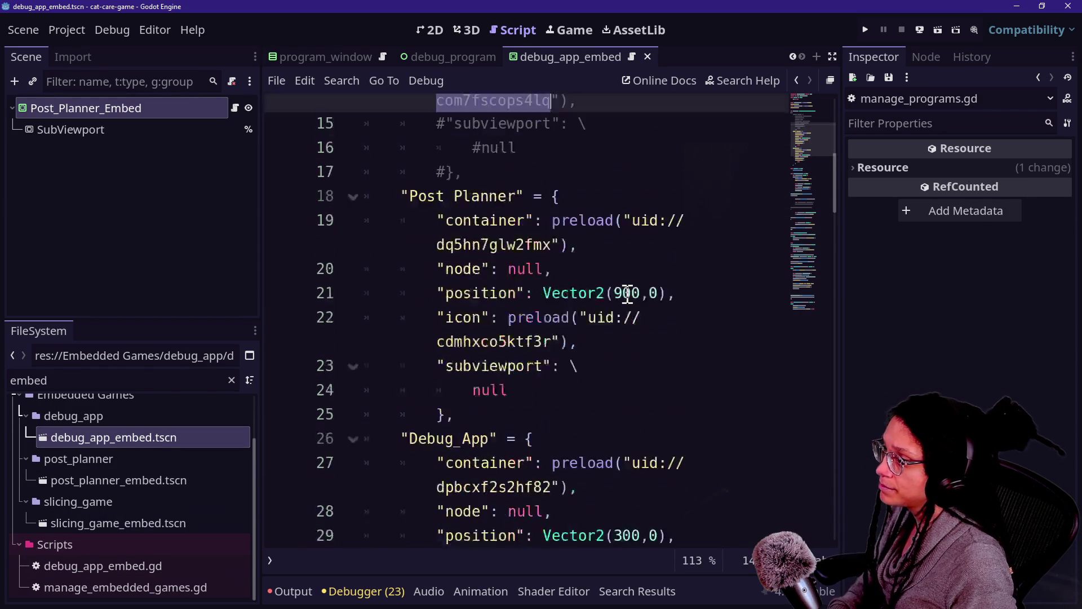
pyautogui.moveTo(587, 374); pyautogui.dragTo(555, 398)
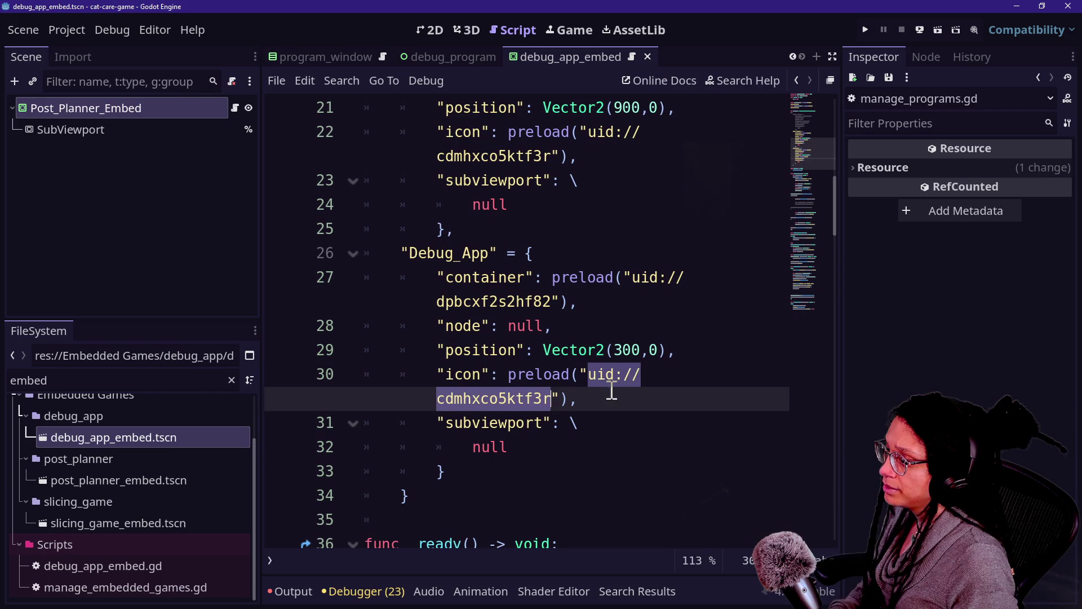
pyautogui.hotkey('ctrl', 'v')
pyautogui.click(612, 313)
pyautogui.hotkey('ctrl', 's')
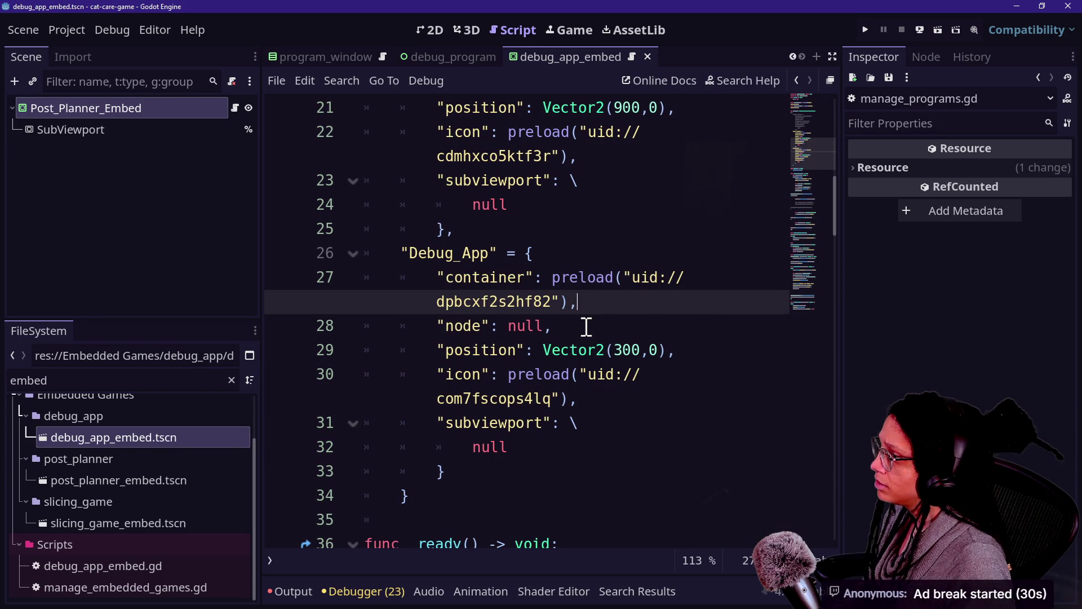
pyautogui.click(865, 29)
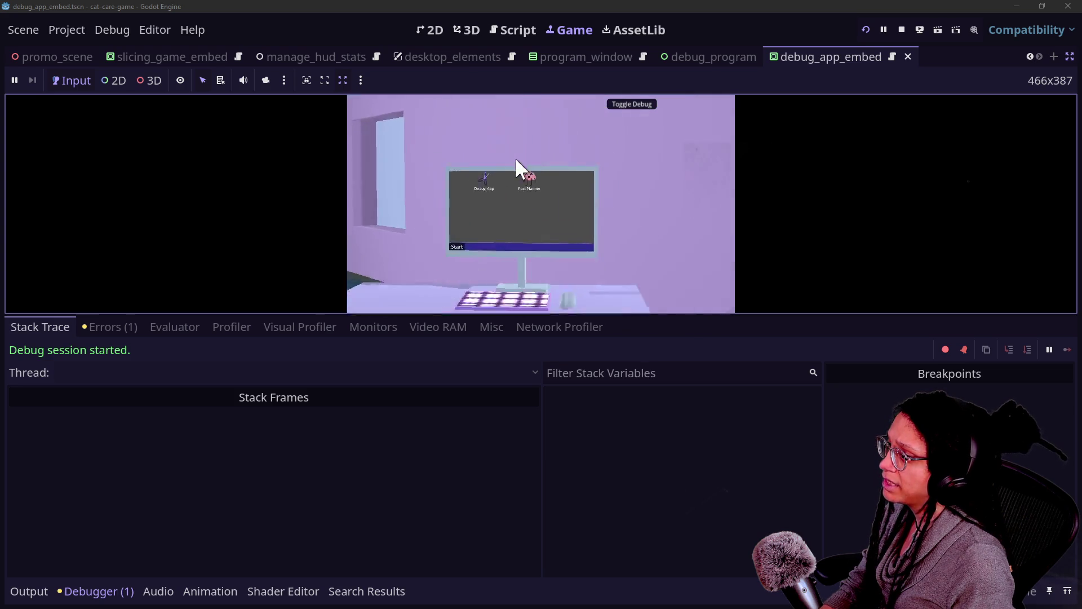
# Launch the Debug App from the in-game desktop and review the resulting error.
pyautogui.doubleClick(474, 121)
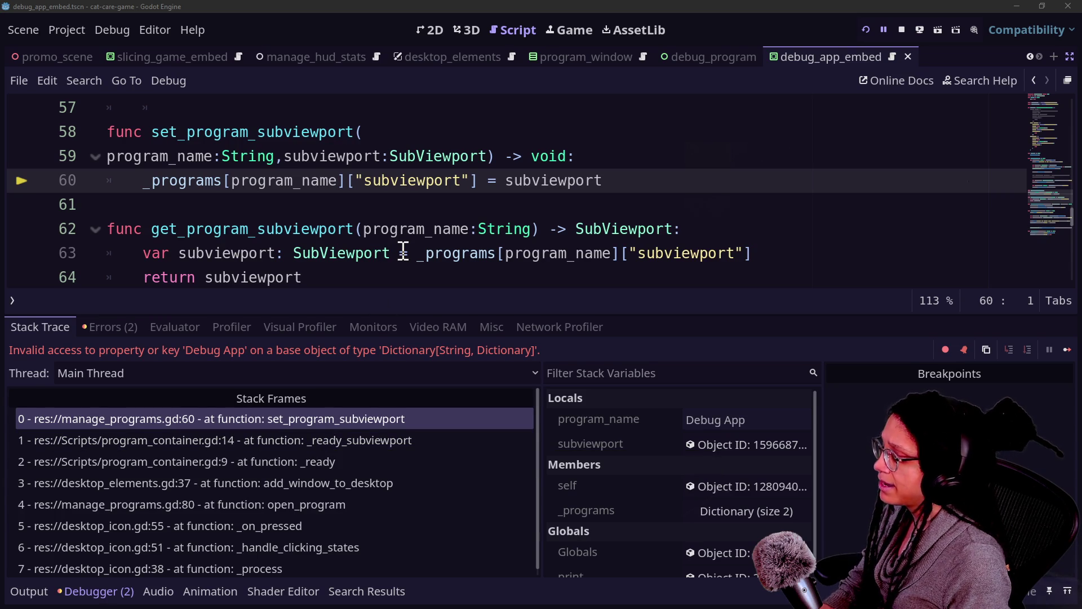
pyautogui.scroll(15, 403, 252)
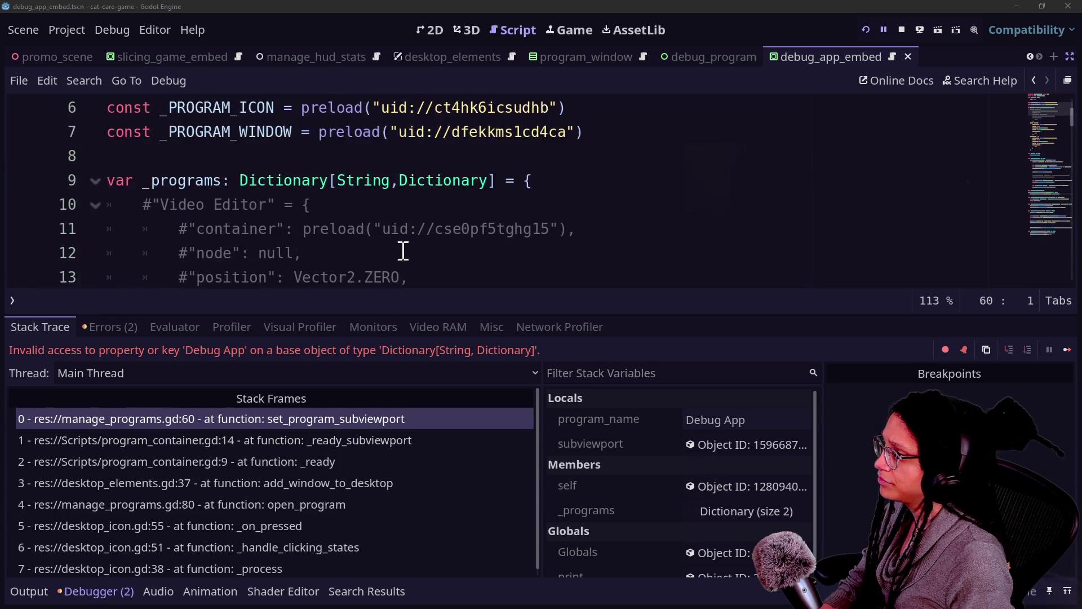
pyautogui.scroll(-4, 403, 252)
pyautogui.scroll(-3, 403, 252)
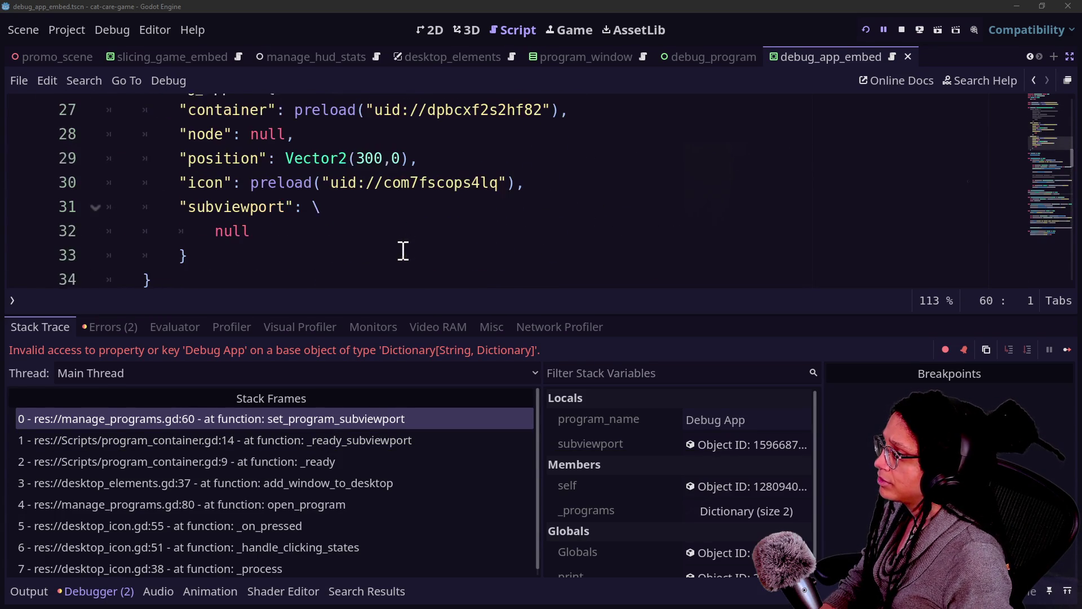
pyautogui.scroll(1, 353, 219)
# Rename the Debug_App key to "Debug App" and reload the played scene.
pyautogui.click(207, 157)
pyautogui.press('BackSpace')
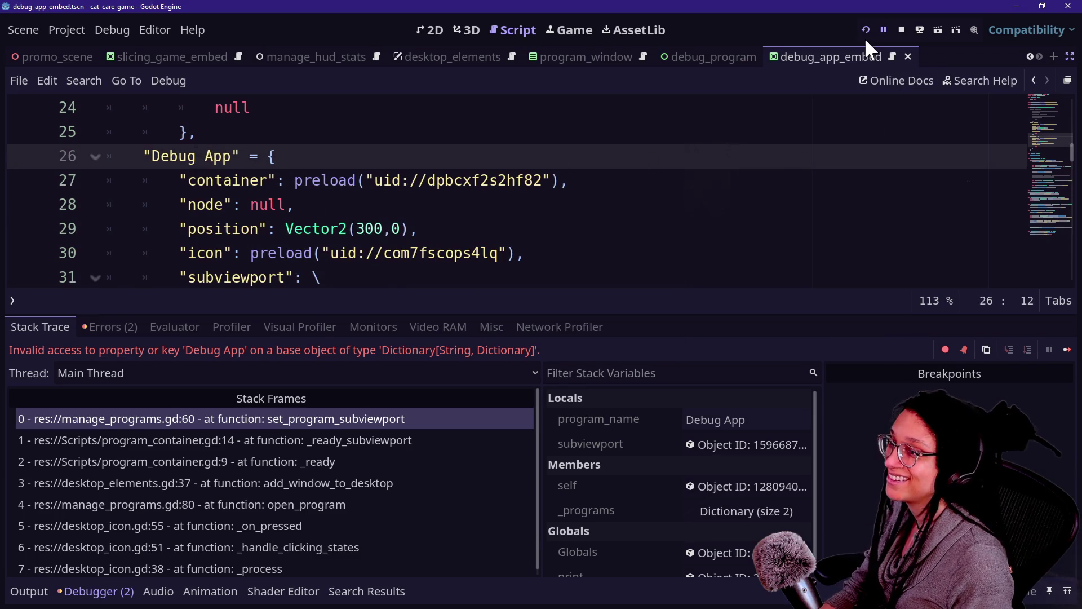
pyautogui.click(864, 37)
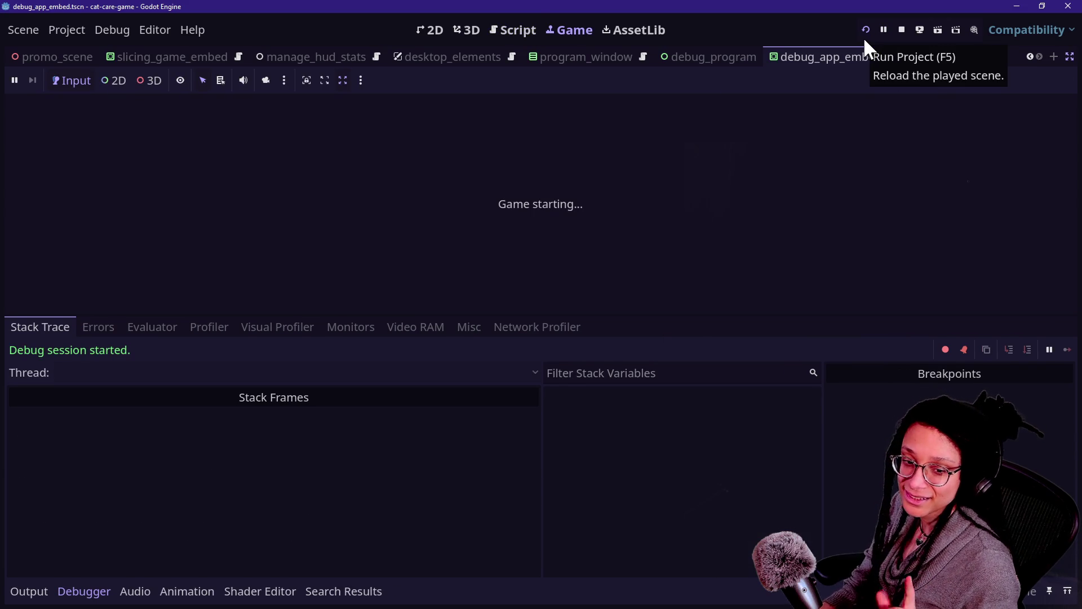